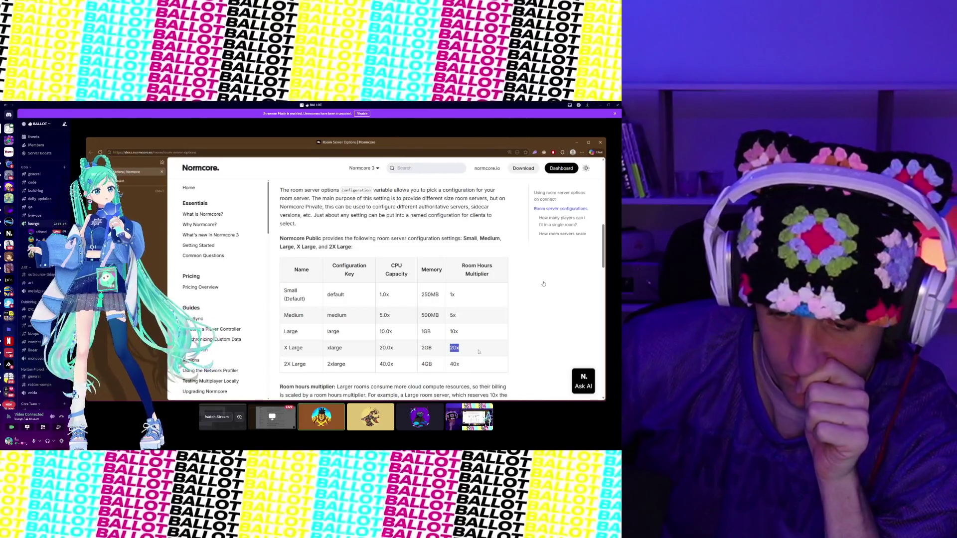
Step: Deselect the highlighted 20x multiplier text on the Room Server Options page
left_click(467, 351)
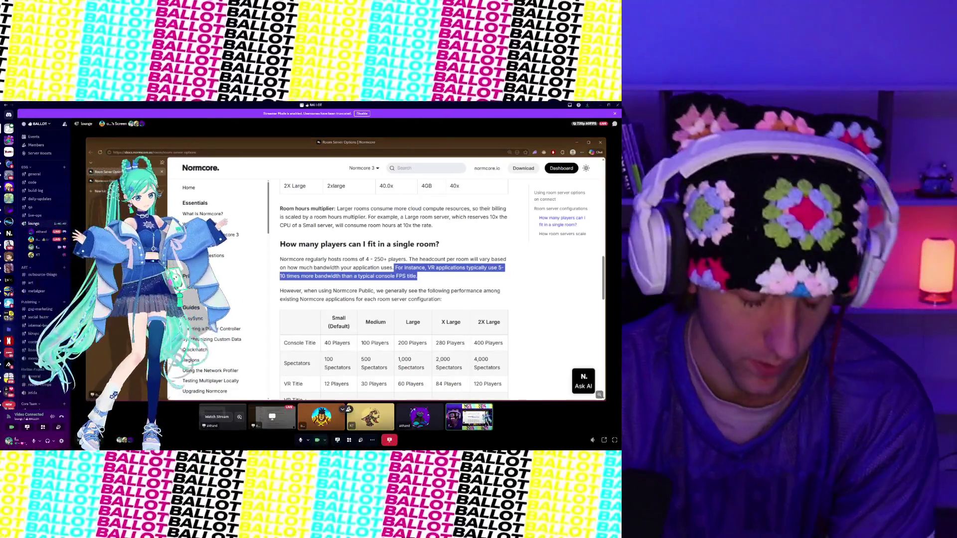
Step: Launch Paint from Windows search and drag its window off the left edge of the screen
mouse_move(349, 409)
key("super")
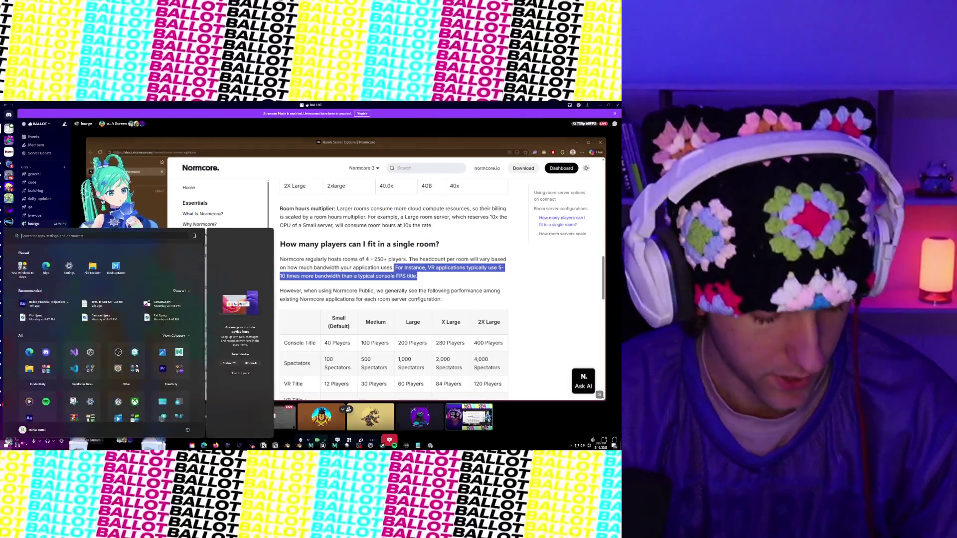
type("sain")
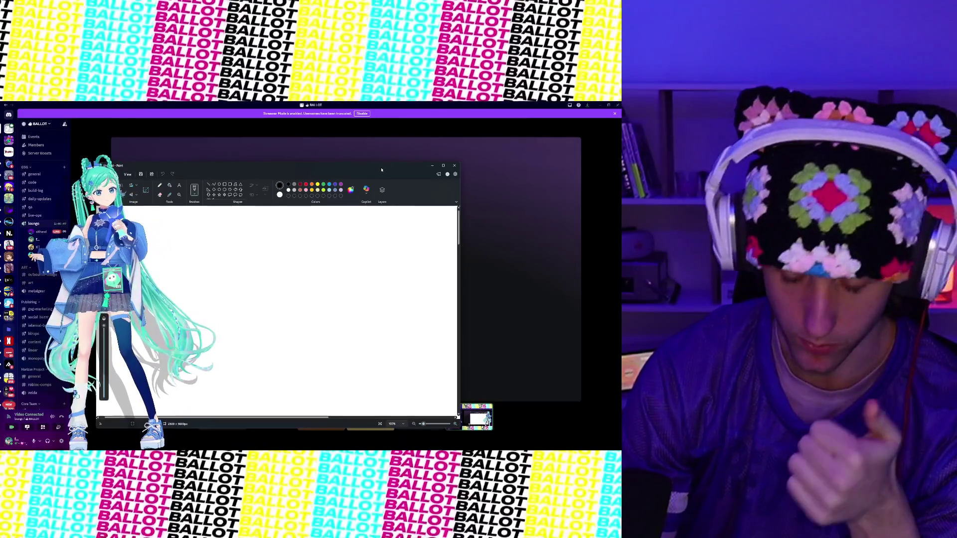
mouse_move(381, 170)
left_mouse_down()
mouse_move(389, 179)
mouse_move(0, 236)
left_mouse_up()
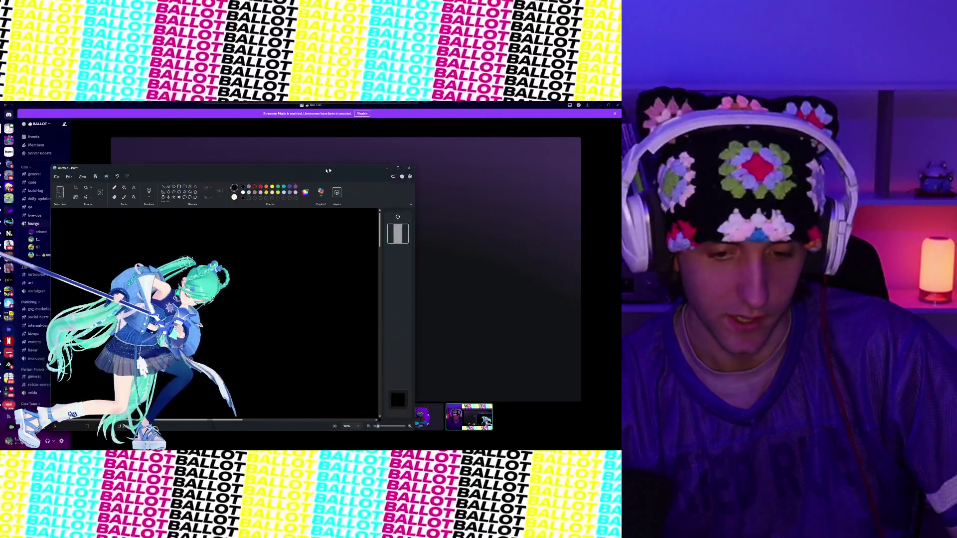
Step: Share the entire screen in Discord and restore the Paint window to a centred size
mouse_move(328, 170)
left_mouse_down()
mouse_move(379, 144)
mouse_move(358, 191)
left_mouse_up()
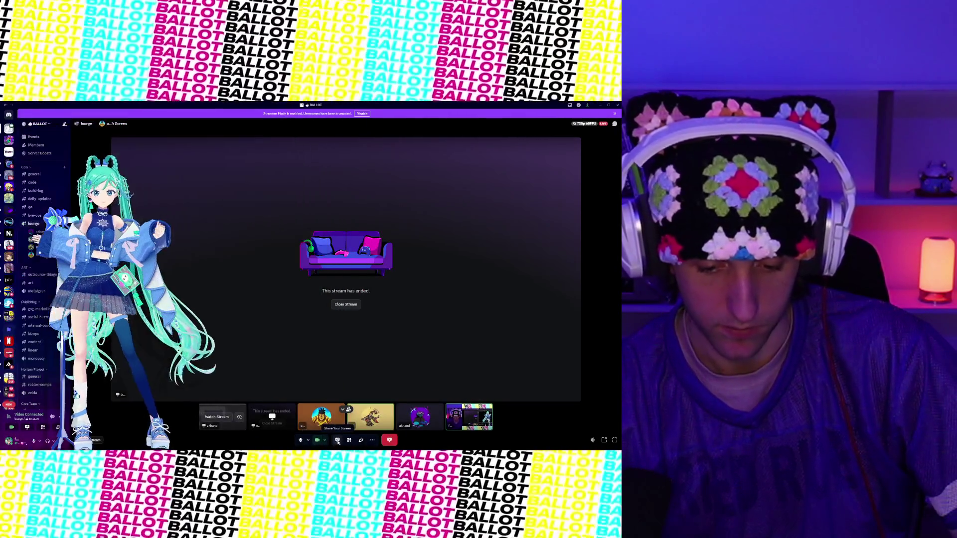
left_click(337, 442)
left_click(312, 195)
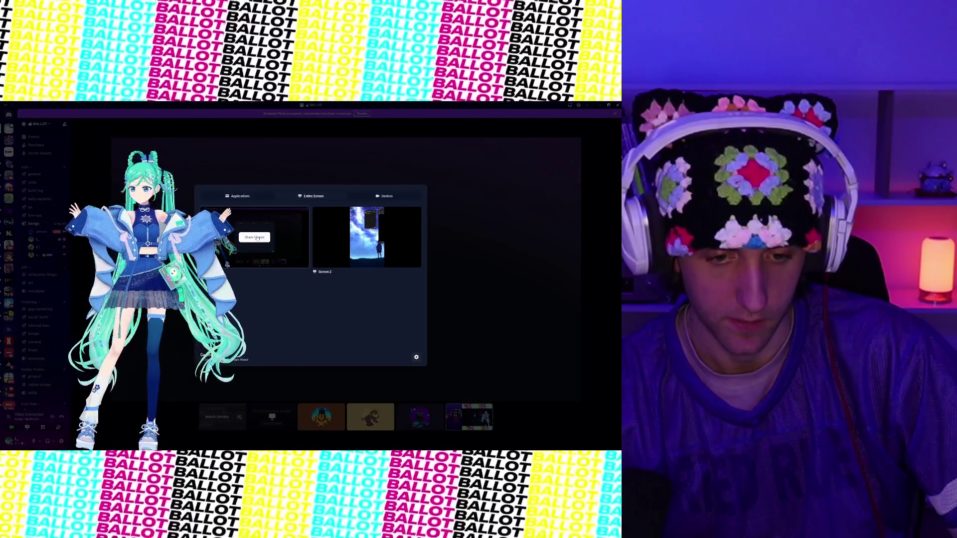
left_click(256, 238)
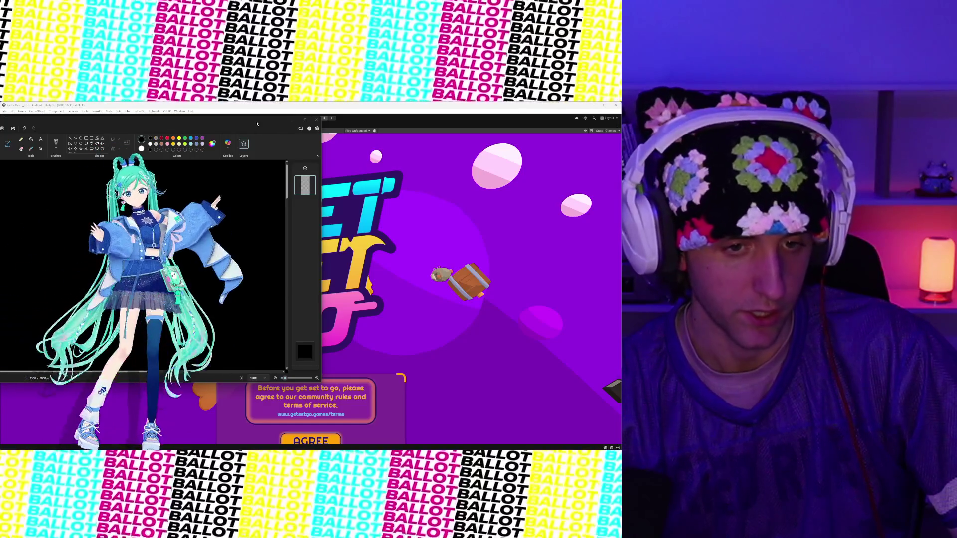
double_click(257, 124)
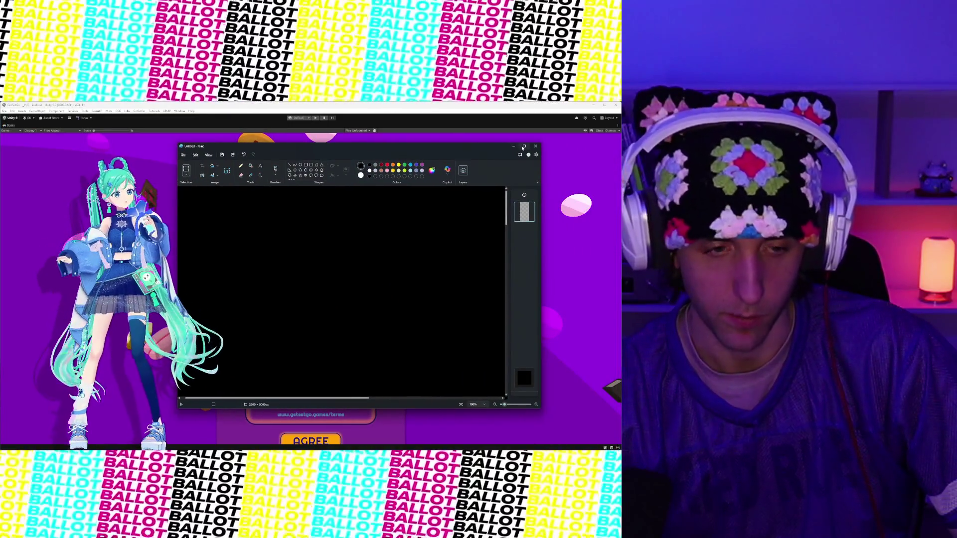
Step: Maximize the Paint window so the black canvas fills the screen
left_click(523, 146)
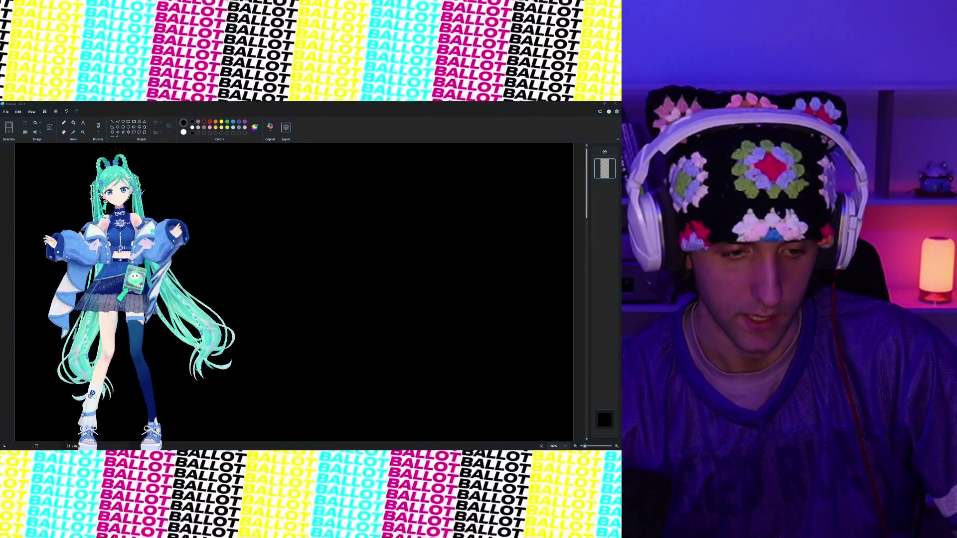
scroll(118, 251, "down", 5)
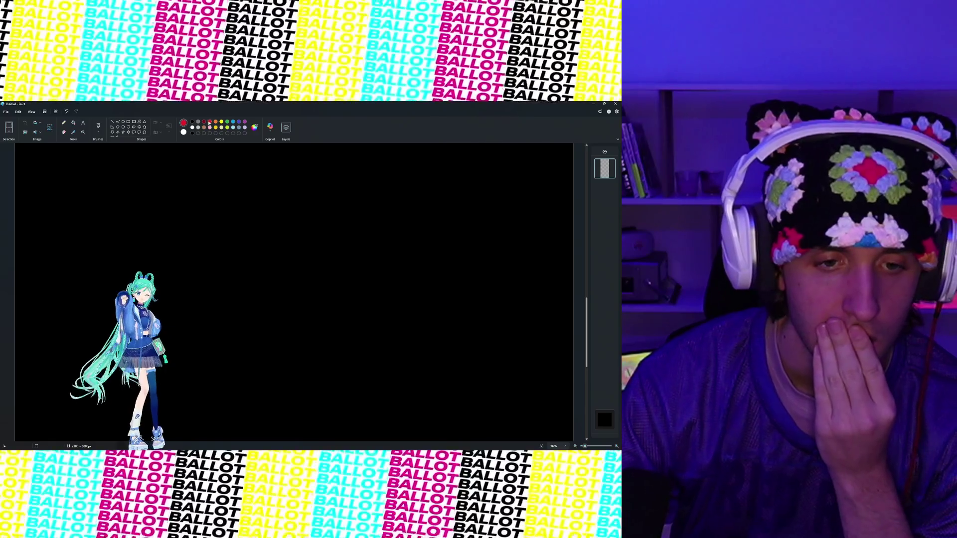
scroll(372, 235, "up", 10)
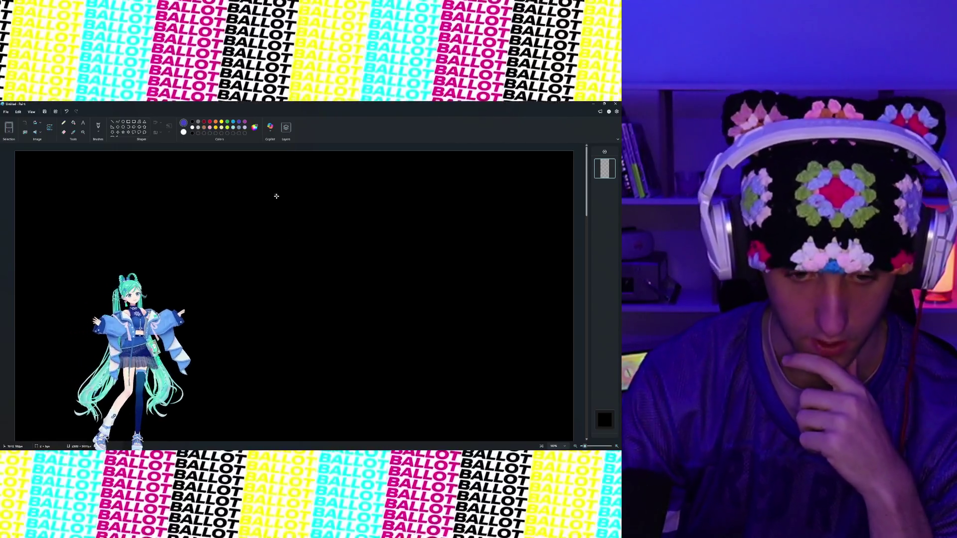
Step: Undo the last change, set the background colour to pure black (#000000), and pick red
left_click_drag(274, 192, 275, 196)
key("ctrl+z")
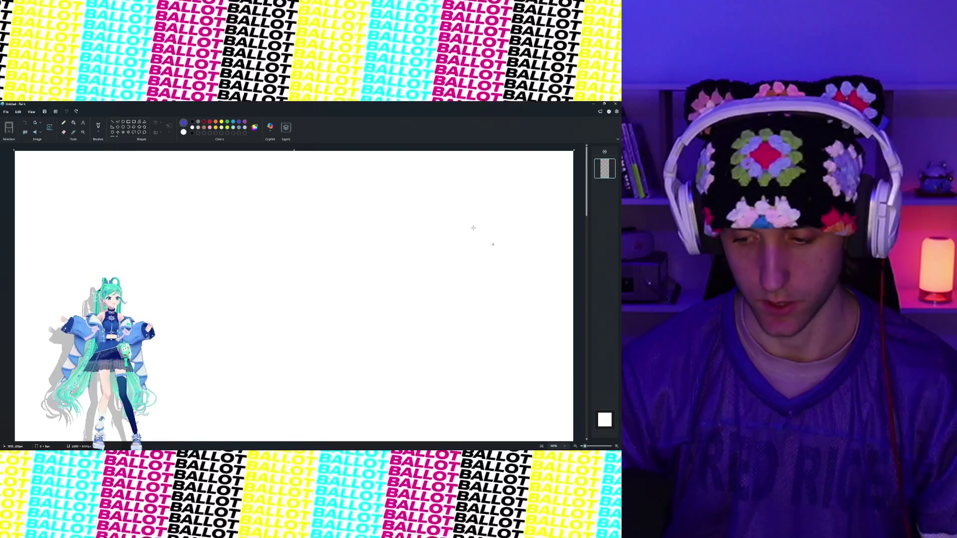
left_click(184, 132)
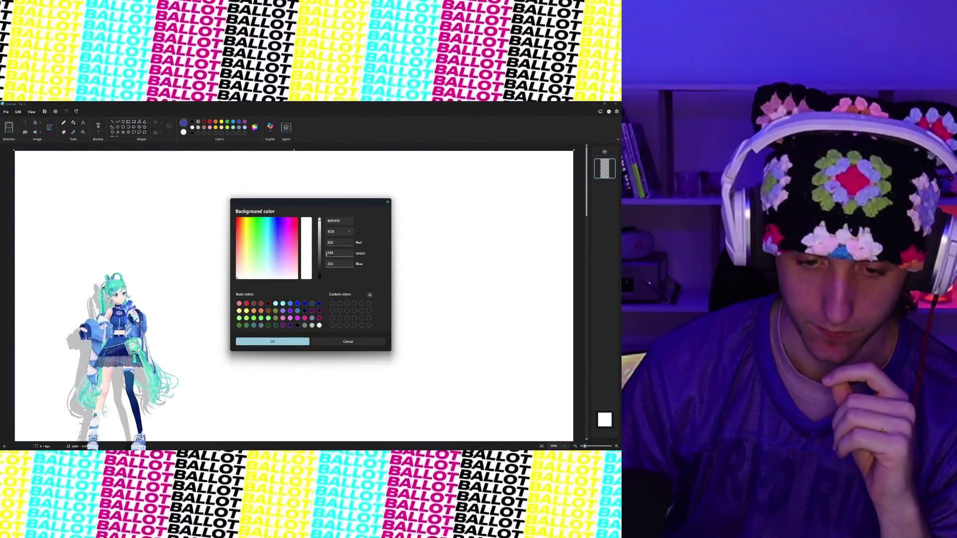
left_click_drag(321, 252, 314, 297)
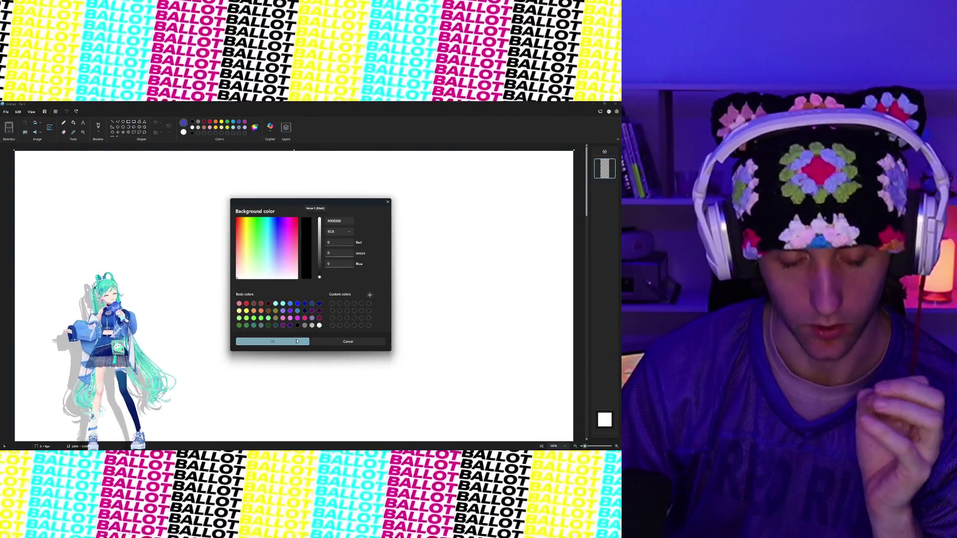
left_click(298, 340)
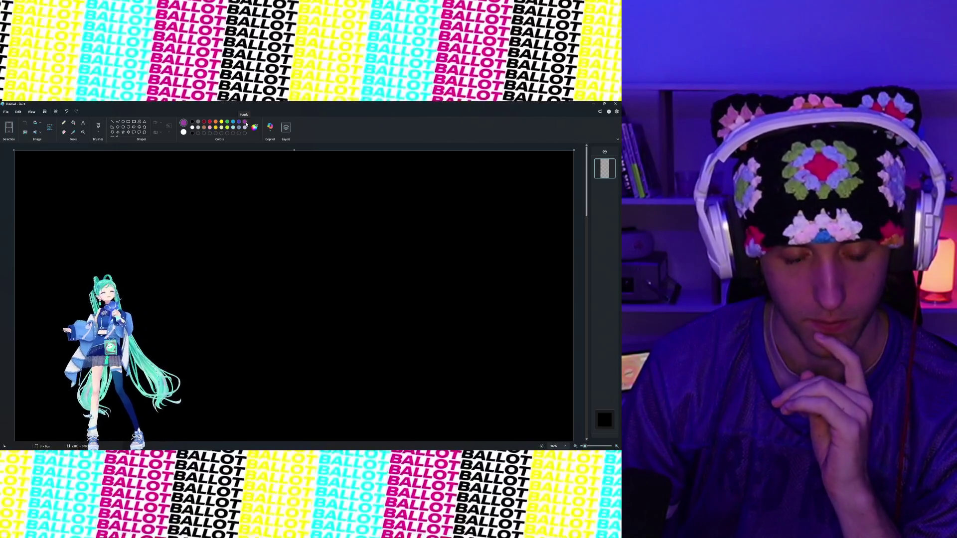
left_click(209, 122)
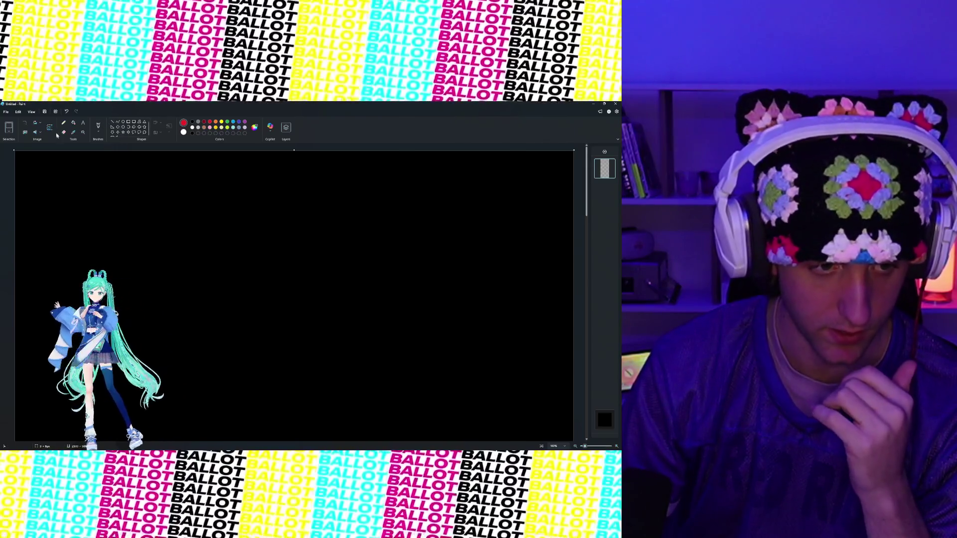
Step: Draw three red test strokes with the Pencil, then undo them all
left_click(63, 124)
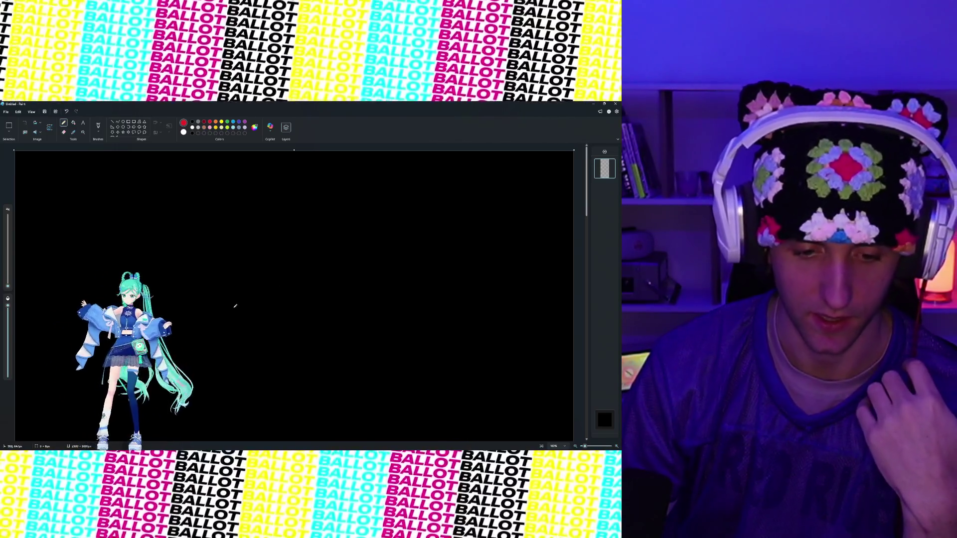
left_click_drag(245, 299, 299, 297)
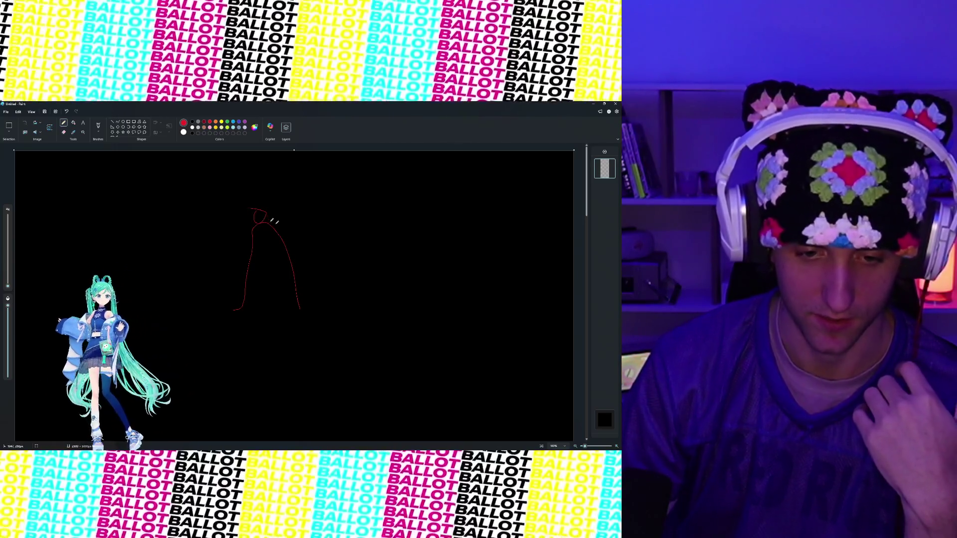
mouse_move(330, 229)
left_mouse_down()
mouse_move(372, 308)
mouse_move(494, 351)
left_mouse_up()
mouse_move(386, 199)
left_mouse_down()
mouse_move(347, 412)
mouse_move(406, 425)
left_mouse_up()
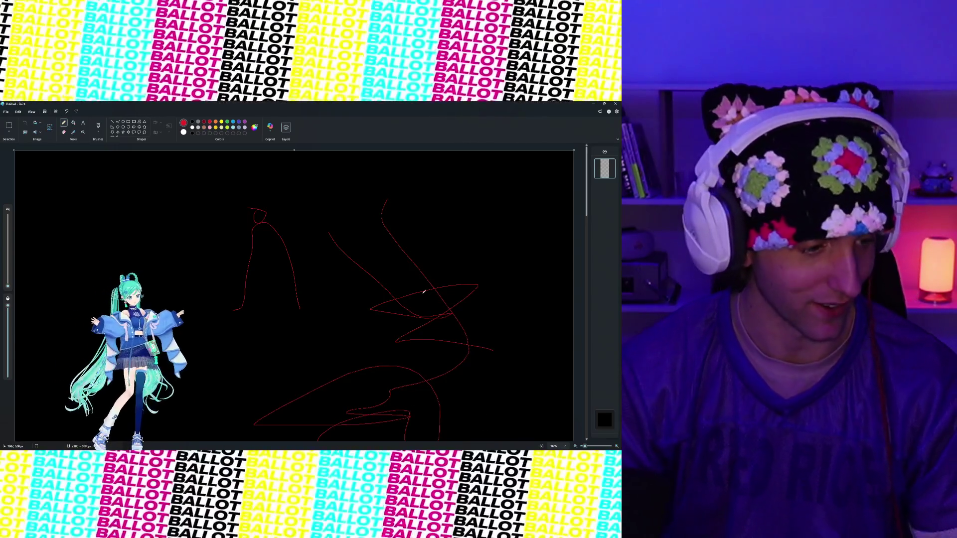
key("ctrl+z")
key("ctrl+z")
key("ctrl+z")
key("ctrl+z")
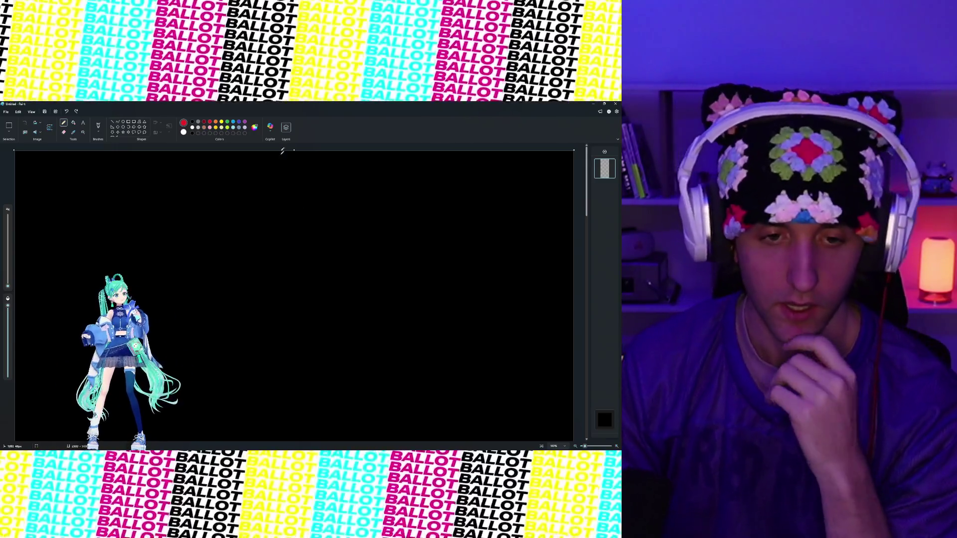
Step: Draw a thick oval mid-canvas with a 26px Indigo brush
left_click(239, 121)
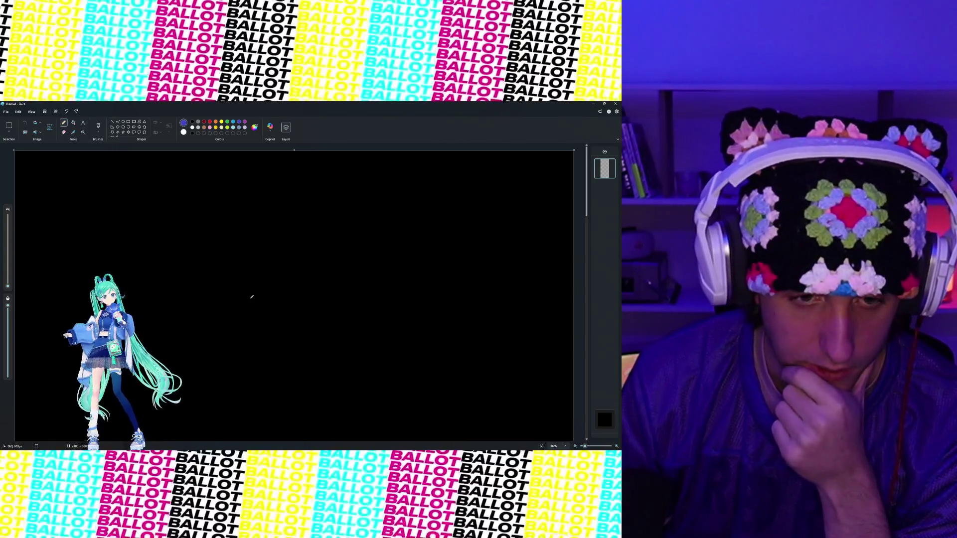
mouse_move(8, 287)
left_mouse_down()
mouse_move(9, 245)
mouse_move(6, 280)
left_mouse_up()
mouse_move(325, 247)
left_mouse_down()
mouse_move(352, 244)
mouse_move(320, 280)
mouse_move(268, 397)
left_mouse_up()
Step: Draw long curving indigo arms from the oval downward, right, up and left
left_click_drag(358, 283, 389, 429)
mouse_move(375, 266)
left_mouse_down()
mouse_move(498, 269)
mouse_move(511, 232)
left_mouse_up()
mouse_move(355, 232)
left_mouse_down()
mouse_move(447, 171)
mouse_move(450, 155)
left_mouse_up()
left_click_drag(330, 246, 166, 209)
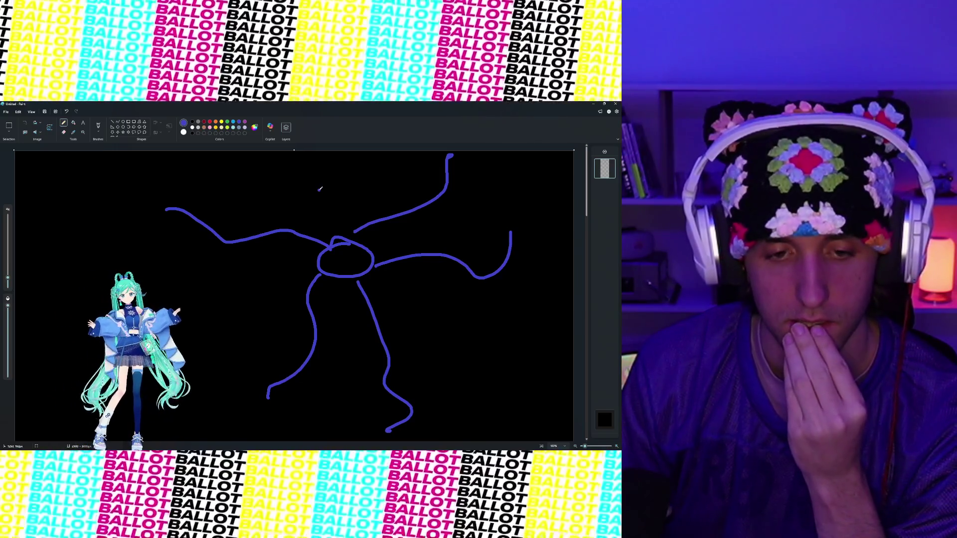
left_click(228, 121)
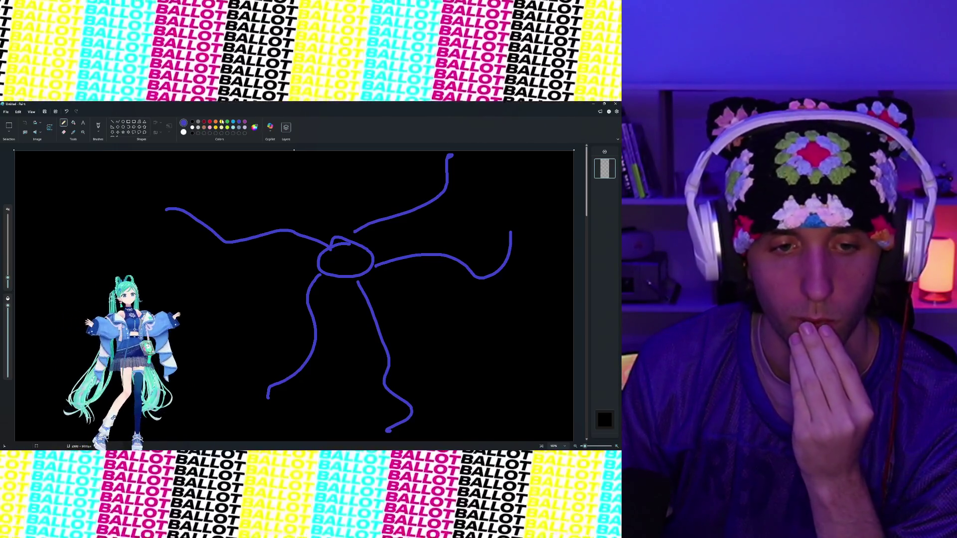
Step: Draw green boxes right of the oval and along its lower strokes, plus a red stroke in one
mouse_move(379, 246)
left_mouse_down()
mouse_move(409, 292)
mouse_move(410, 245)
mouse_move(377, 244)
mouse_move(441, 293)
mouse_move(467, 287)
mouse_move(414, 242)
left_mouse_up()
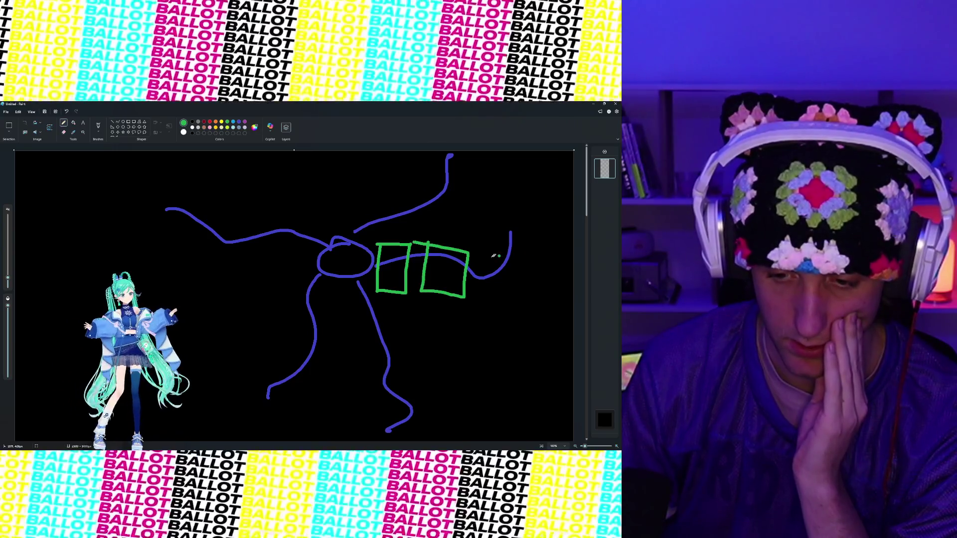
mouse_move(473, 248)
left_mouse_down()
mouse_move(518, 257)
mouse_move(489, 228)
mouse_move(469, 251)
left_mouse_up()
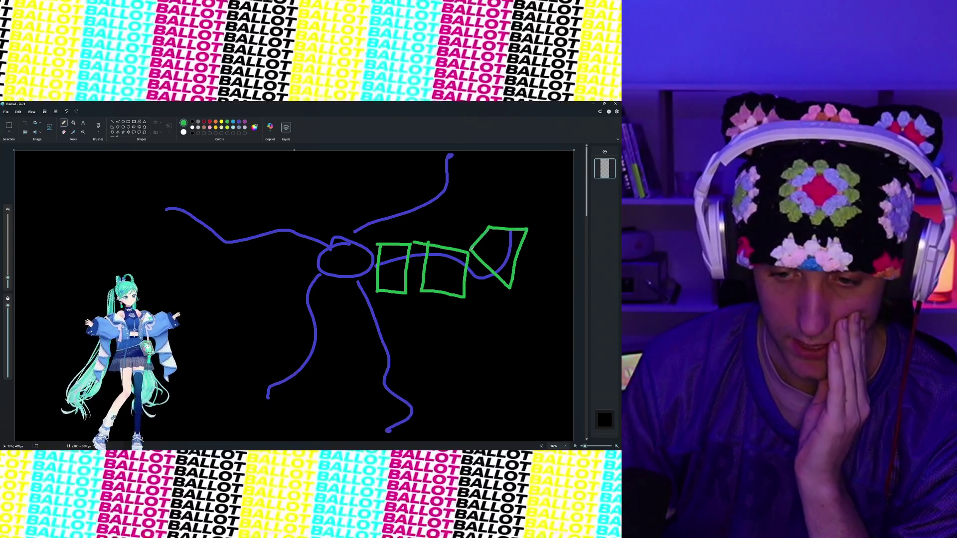
mouse_move(344, 286)
left_mouse_down()
mouse_move(401, 323)
mouse_move(357, 328)
mouse_move(345, 288)
left_mouse_up()
mouse_move(383, 341)
left_mouse_down()
mouse_move(405, 352)
mouse_move(384, 392)
mouse_move(357, 343)
left_mouse_up()
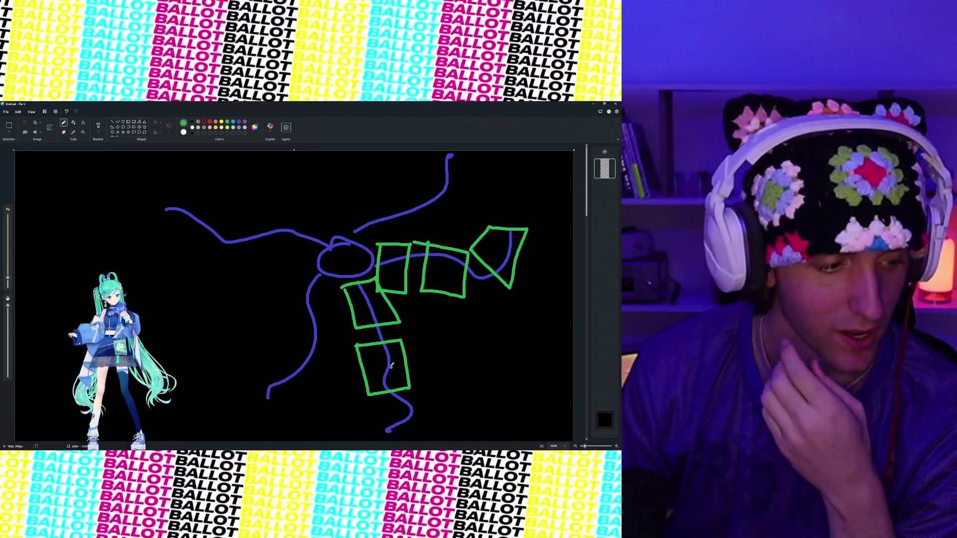
mouse_move(372, 404)
left_mouse_down()
mouse_move(377, 419)
mouse_move(454, 434)
mouse_move(448, 399)
mouse_move(371, 397)
left_mouse_up()
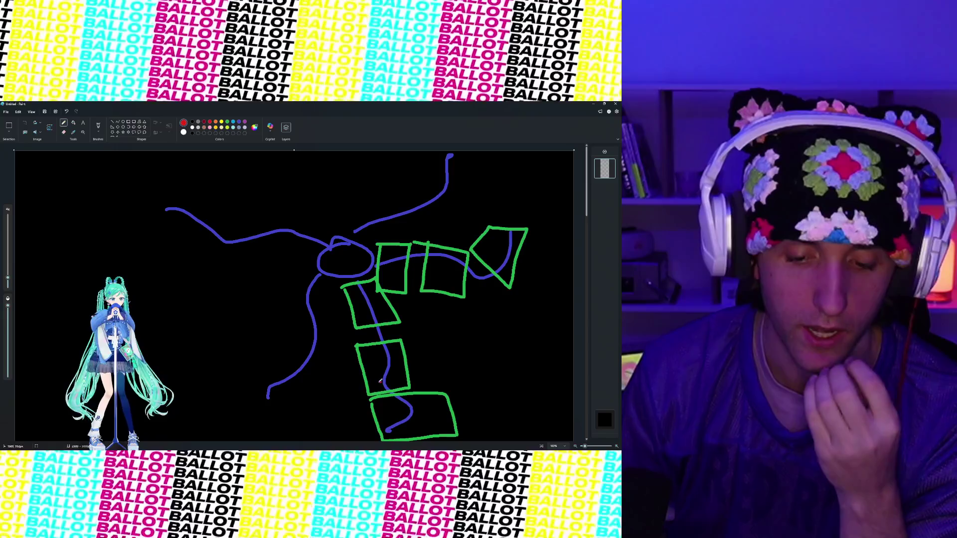
left_click_drag(372, 338, 369, 377)
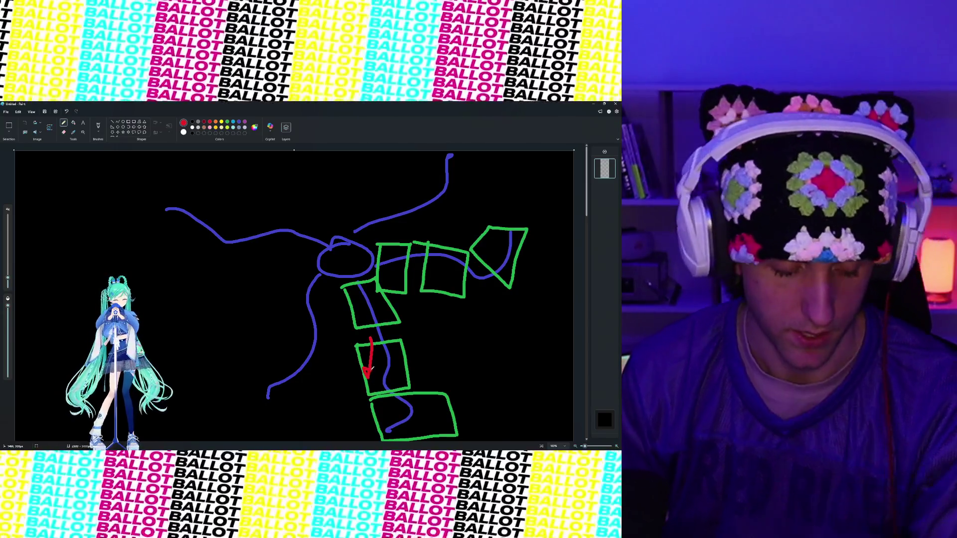
Step: Replace the red stroke with a red X inside the lower green box
key("ctrl+z")
left_click_drag(371, 361, 378, 369)
left_click_drag(378, 360, 371, 369)
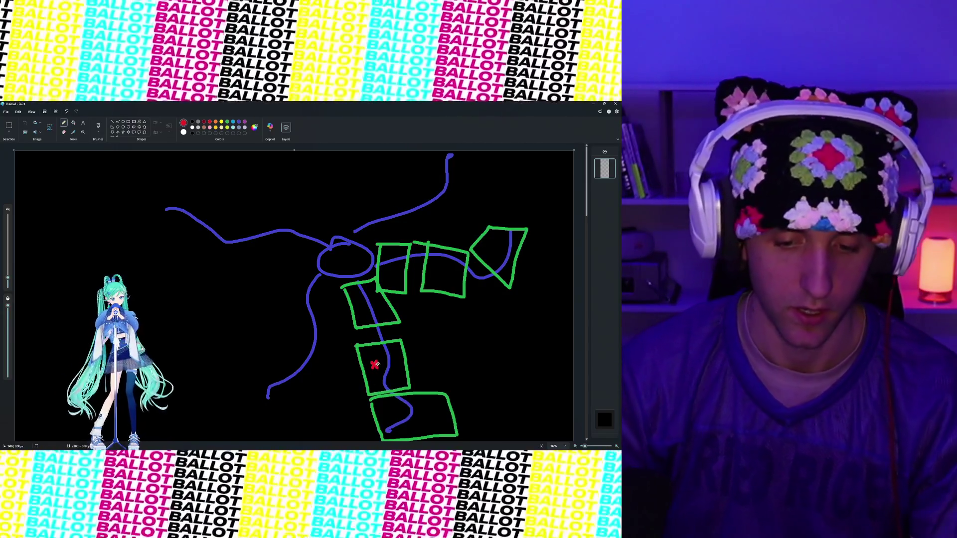
Step: Slash purple diagonal strokes through the upper, right-hand and bottom green boxes
left_click_drag(347, 309, 406, 299)
left_click_drag(373, 250, 438, 286)
left_click_drag(468, 221, 543, 275)
left_click_drag(427, 382, 393, 432)
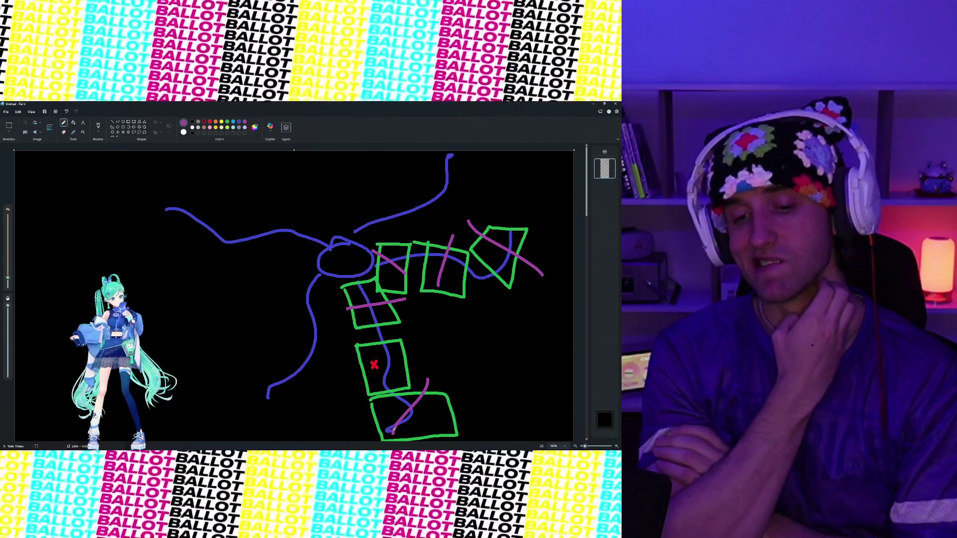
Step: Scroll down the canvas to view the finished drawing
scroll(335, 357, "down", 5)
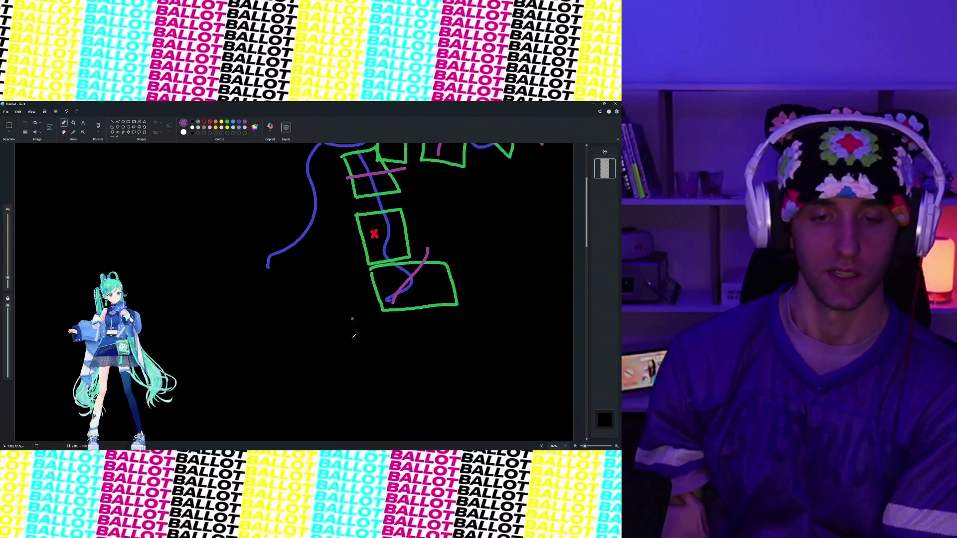
Step: Switch to red and draw the cone's small top loop and two sides, undoing an extra ellipse
left_click(210, 122)
mouse_move(259, 220)
left_mouse_down()
mouse_move(287, 214)
mouse_move(258, 222)
mouse_move(236, 309)
left_mouse_up()
left_click_drag(298, 225, 335, 302)
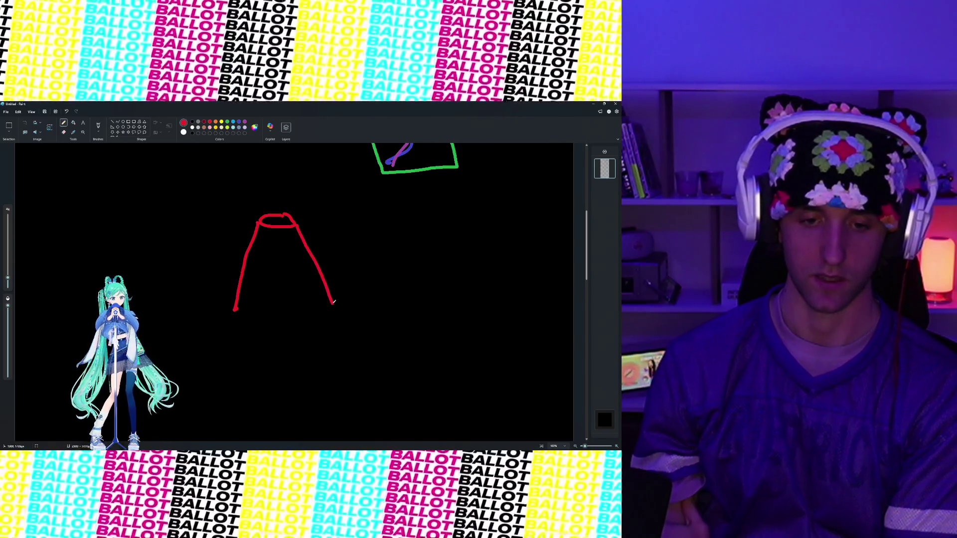
mouse_move(227, 282)
left_mouse_down()
mouse_move(193, 280)
mouse_move(297, 403)
mouse_move(321, 275)
mouse_move(212, 282)
left_mouse_up()
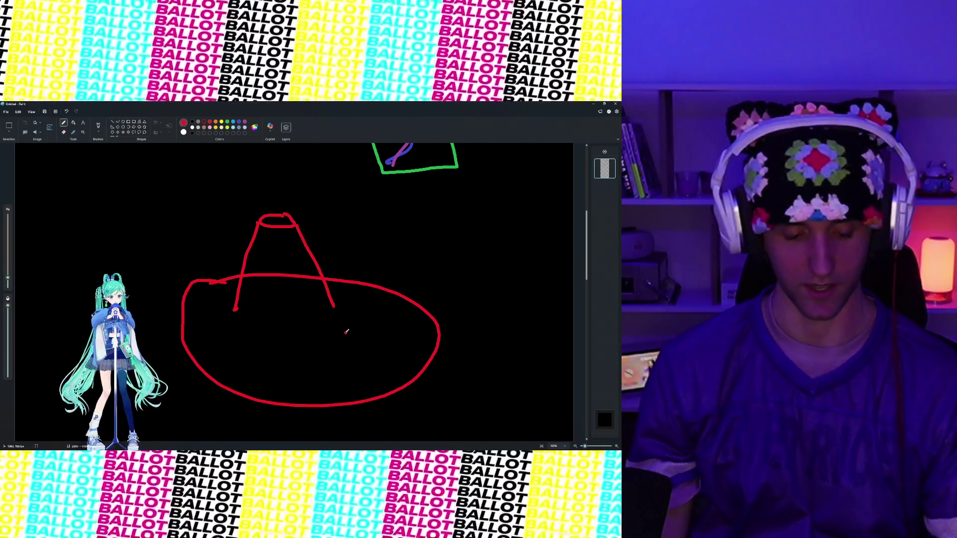
key("ctrl+z")
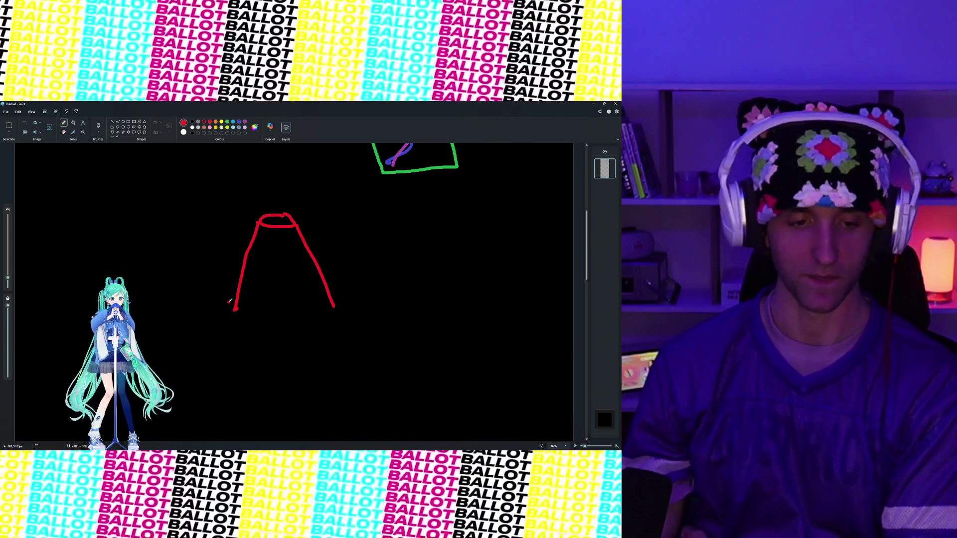
Step: Draw red curves down both cone sides with arrowheads, plus a long right-pointing arrow, undoing a stray stroke
mouse_move(281, 214)
left_mouse_down()
mouse_move(233, 223)
mouse_move(206, 343)
mouse_move(223, 344)
left_mouse_up()
mouse_move(325, 198)
left_mouse_down()
mouse_move(354, 330)
mouse_move(379, 342)
mouse_move(342, 346)
left_mouse_up()
mouse_move(349, 299)
left_mouse_down()
mouse_move(511, 333)
mouse_move(501, 352)
left_mouse_up()
left_click_drag(140, 286, 225, 303)
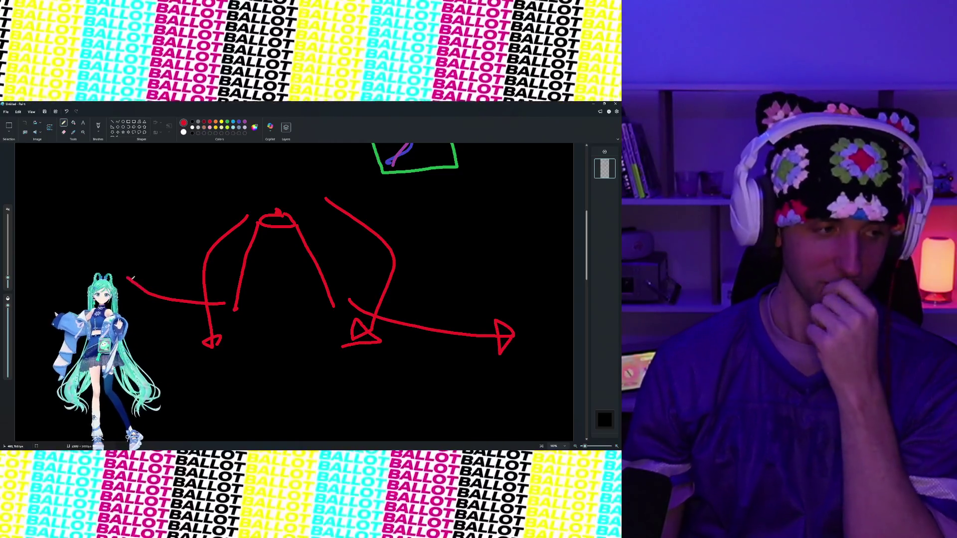
key("ctrl+z")
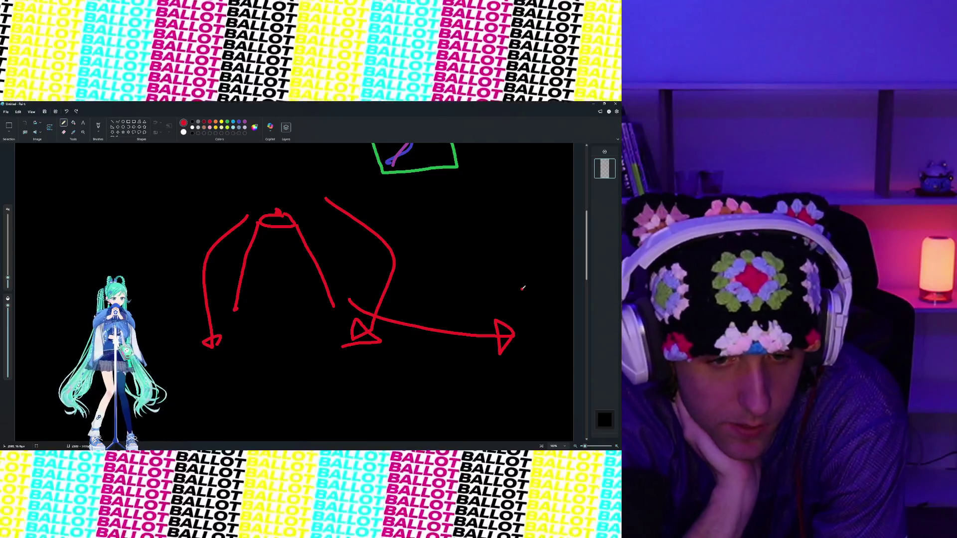
scroll(370, 288, "up", 6)
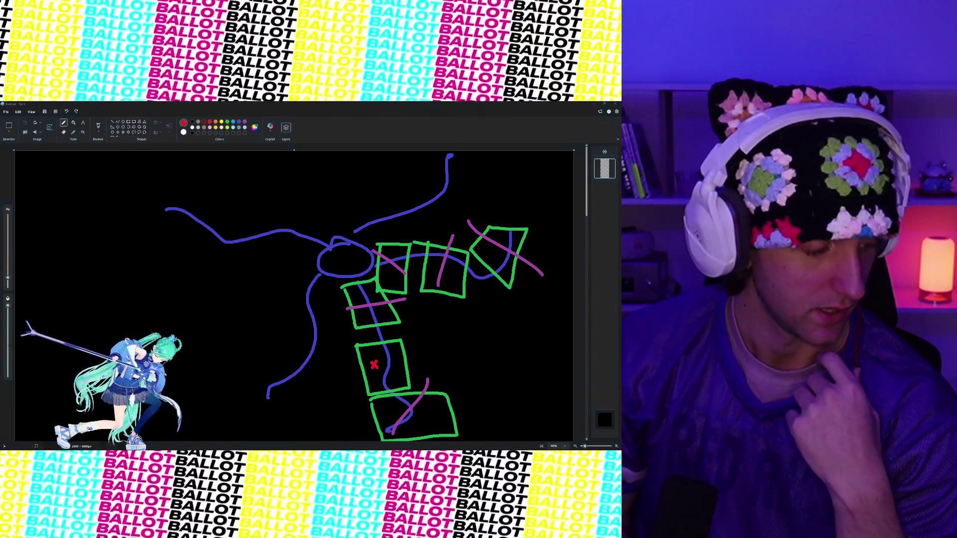
Step: Bring up the Windows Start menu over Paint
key("super")
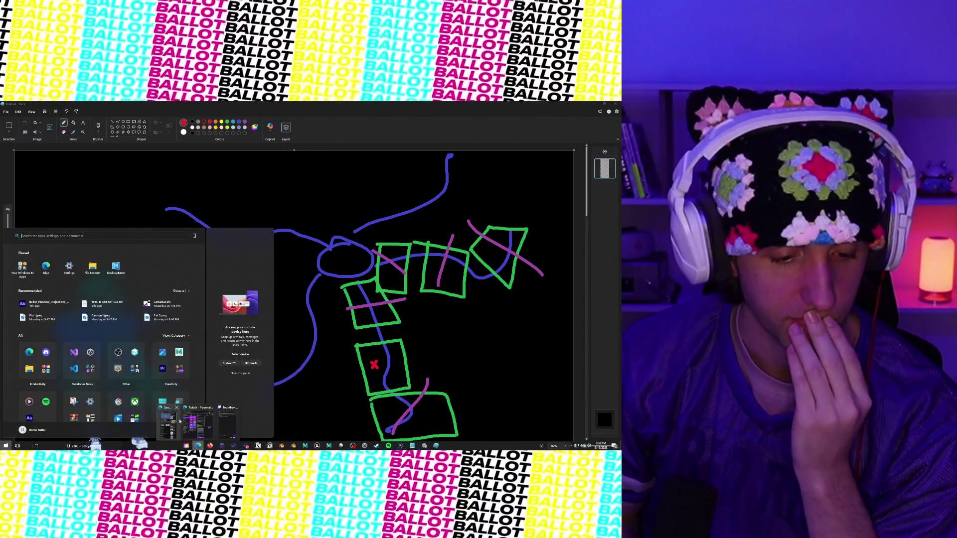
key("Escape")
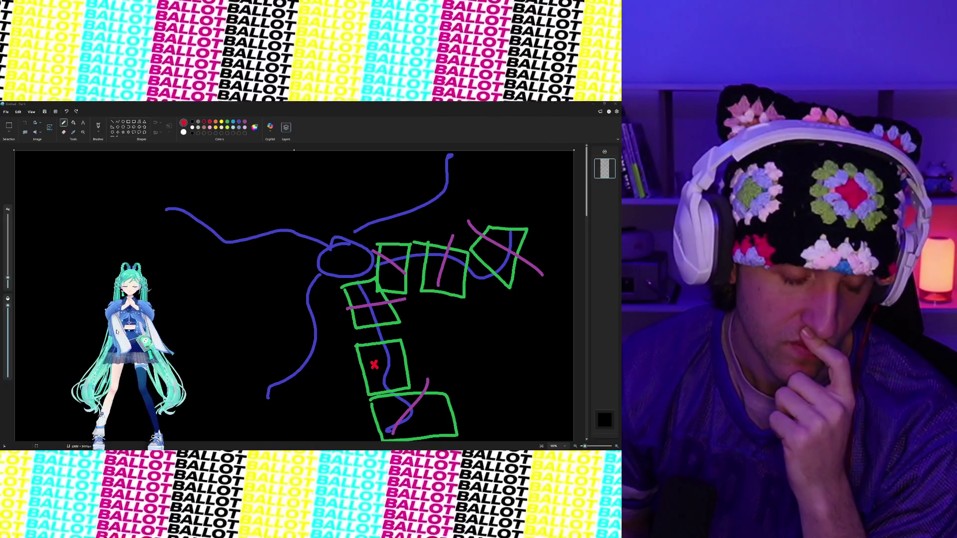
scroll(321, 293, "down", 3)
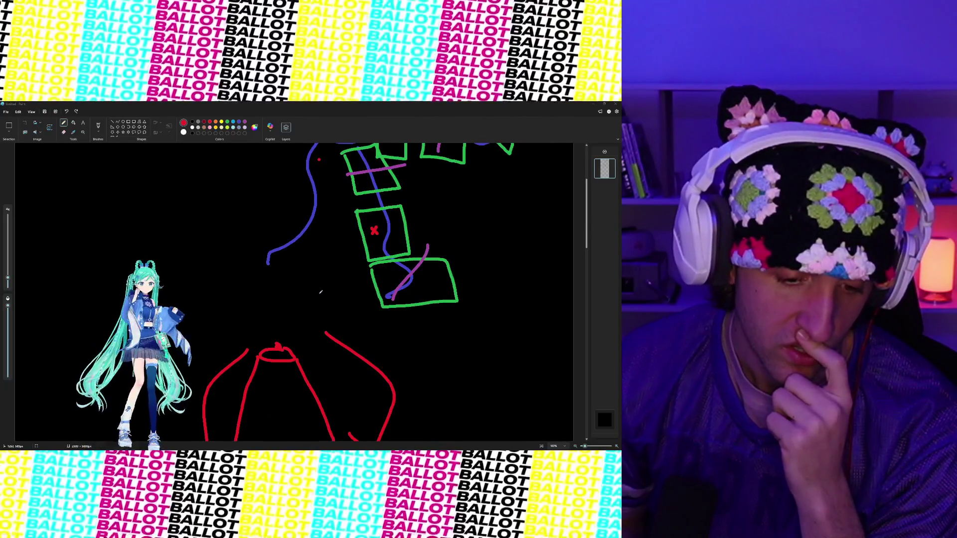
Step: Scroll down three notches to bring the red cone and its arrows into view
scroll(321, 292, "down", 3)
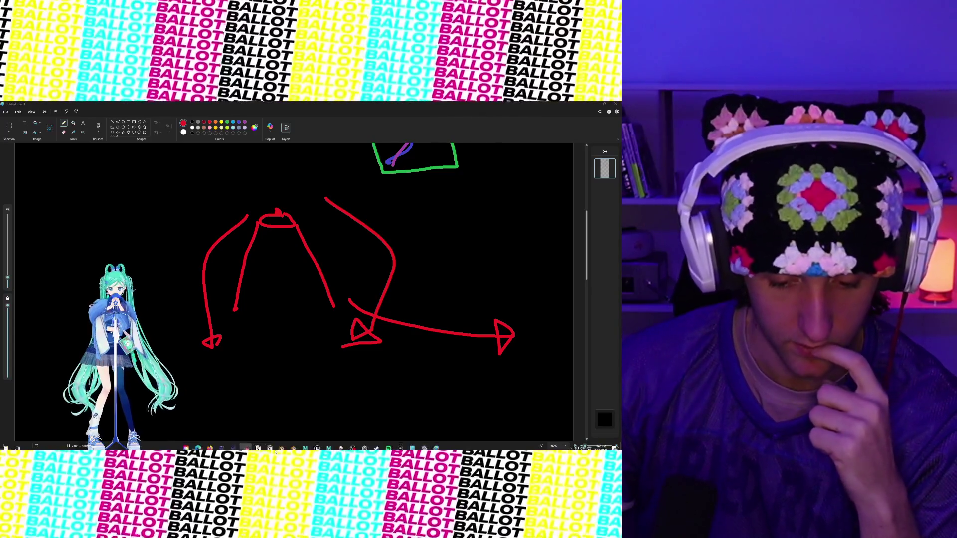
mouse_move(197, 448)
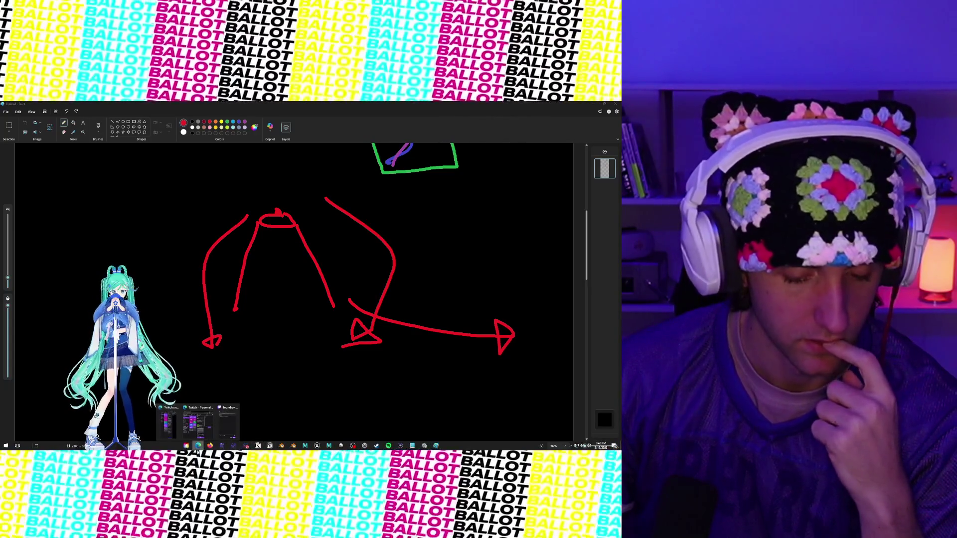
mouse_move(353, 448)
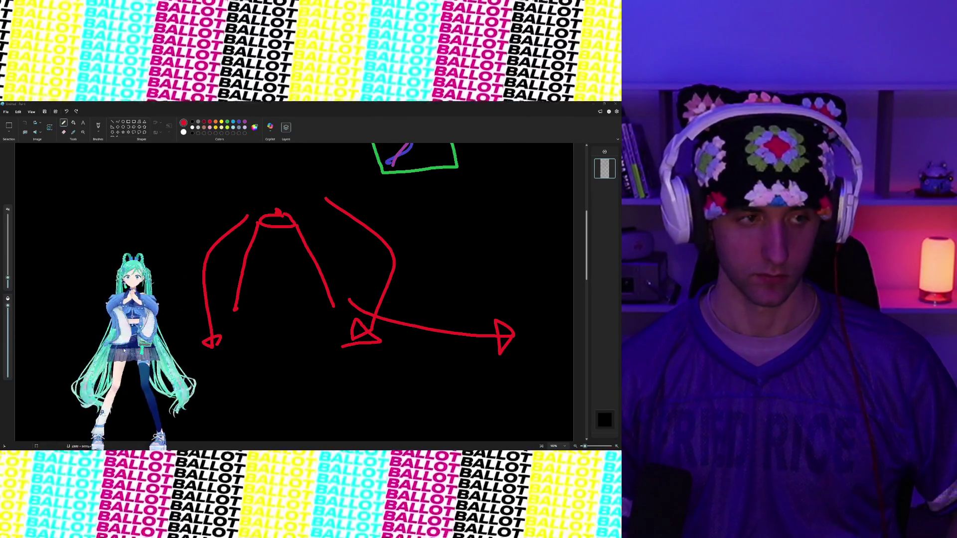
scroll(356, 352, "up", 2)
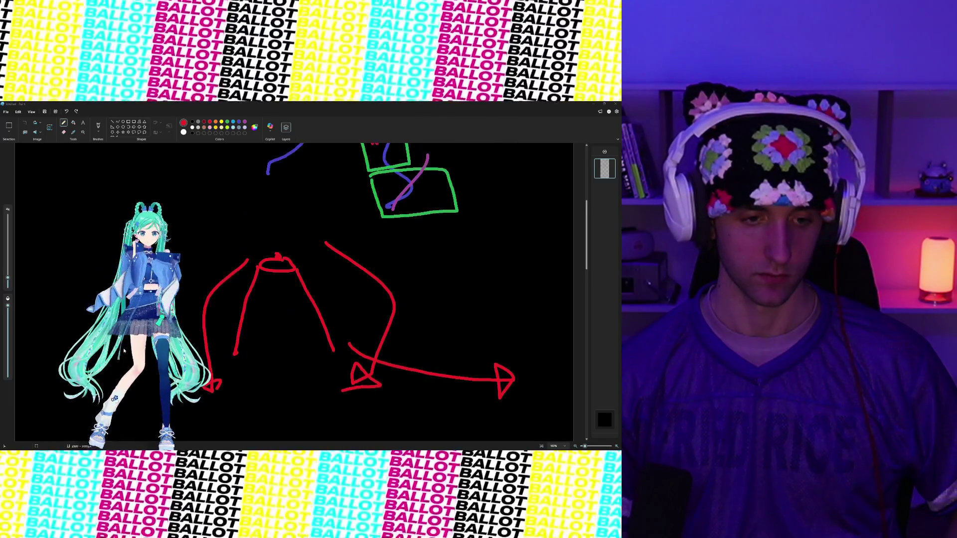
Step: Add a small red dot to the canvas near the green boxes
scroll(356, 352, "up", 5)
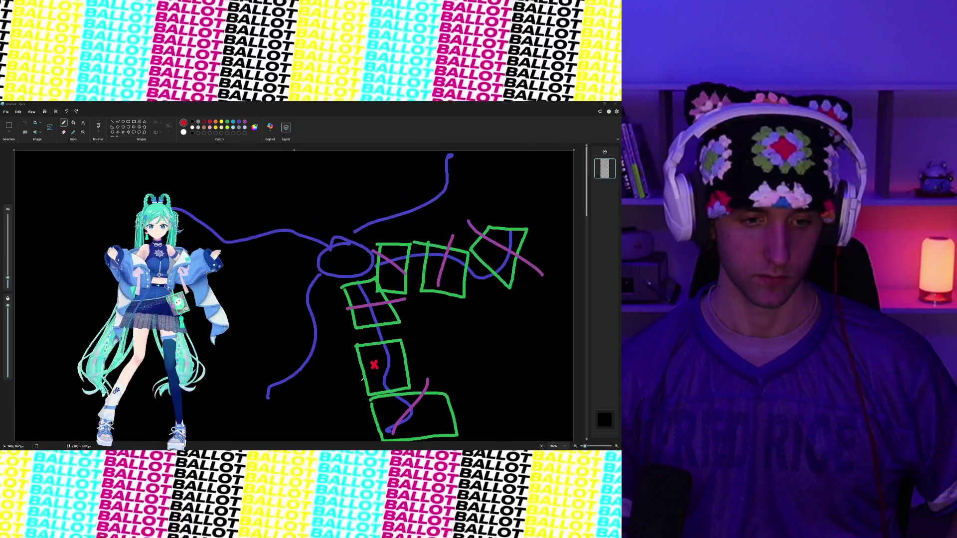
scroll(361, 369, "down", 10)
scroll(362, 380, "up", 10)
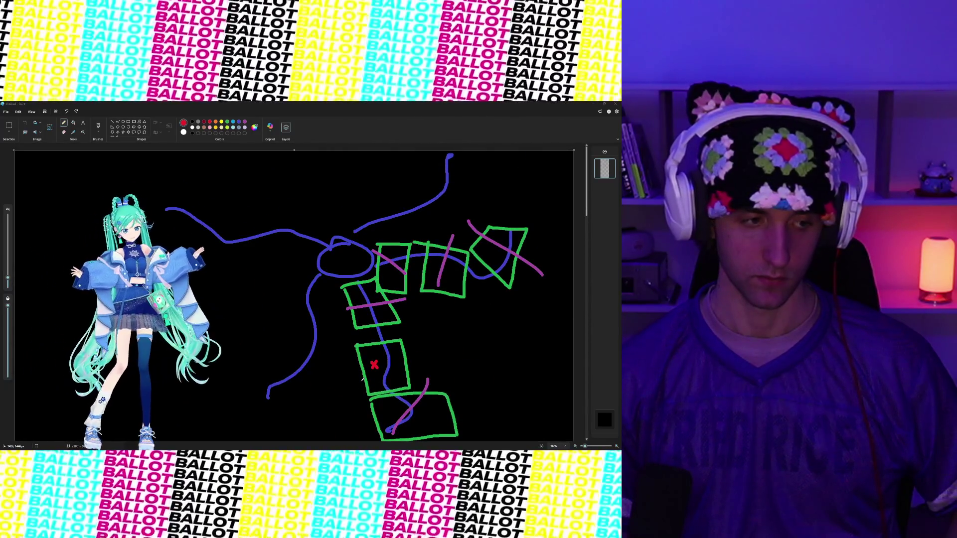
left_click(402, 357)
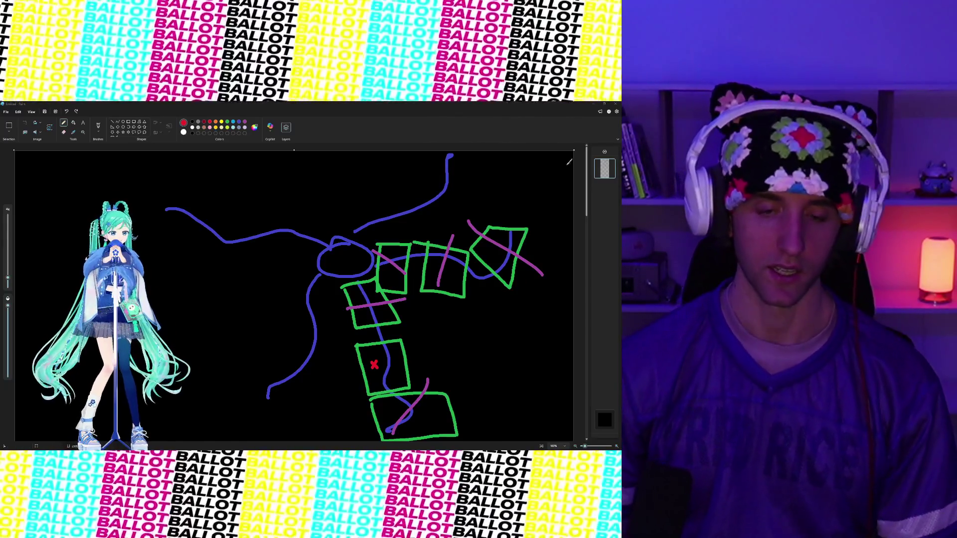
scroll(451, 218, "down", 5)
Step: On empty canvas, draw a blue oval and a large green loop around it, redoing the loop once
scroll(451, 218, "down", 5)
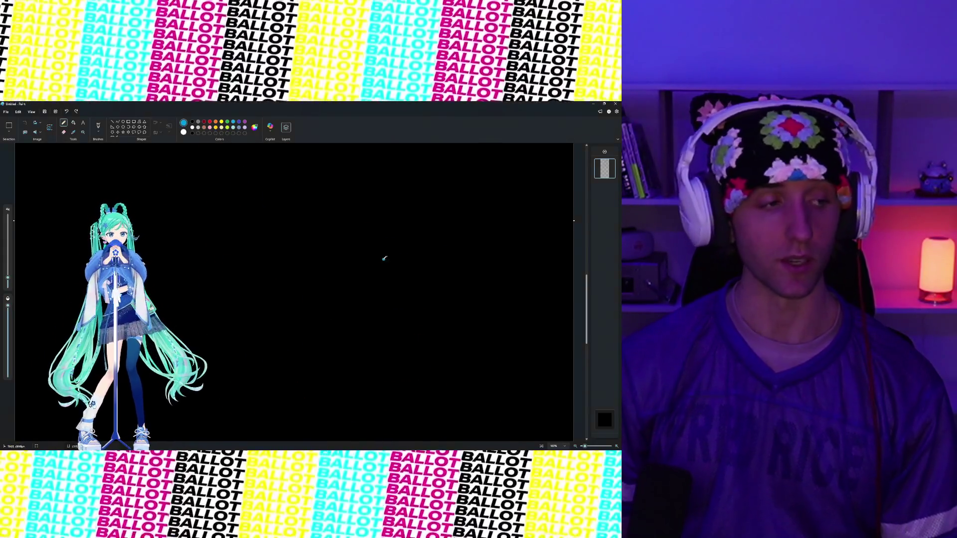
mouse_move(405, 244)
left_mouse_down()
mouse_move(401, 269)
mouse_move(381, 248)
left_mouse_up()
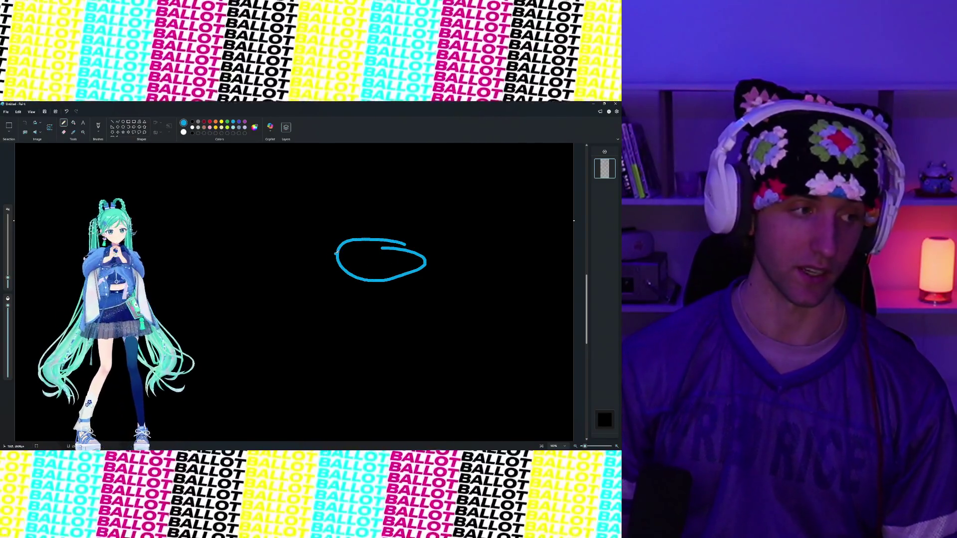
left_click(227, 122)
mouse_move(492, 192)
left_mouse_down()
mouse_move(305, 249)
mouse_move(292, 277)
left_mouse_up()
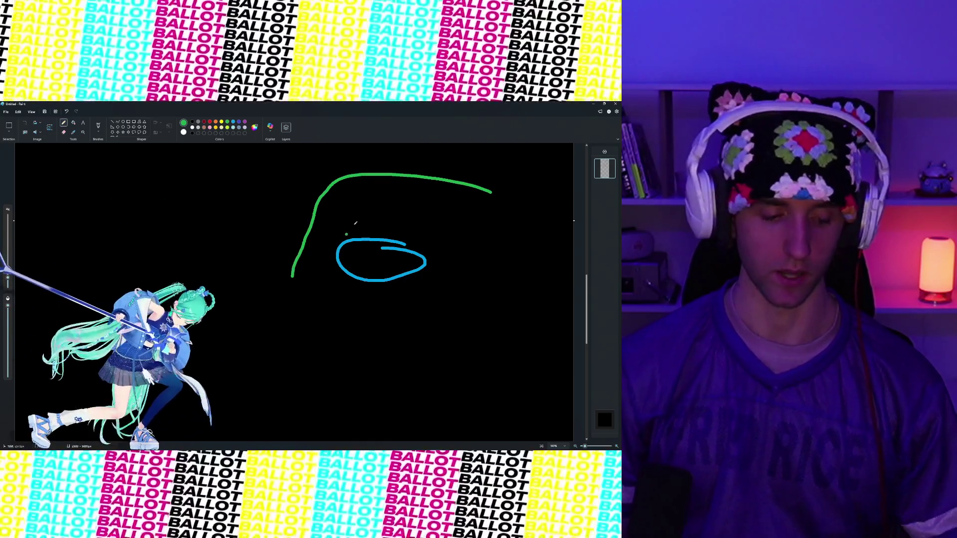
key("ctrl+z")
mouse_move(428, 182)
left_mouse_down()
mouse_move(301, 188)
mouse_move(324, 361)
mouse_move(484, 315)
mouse_move(427, 184)
left_mouse_up()
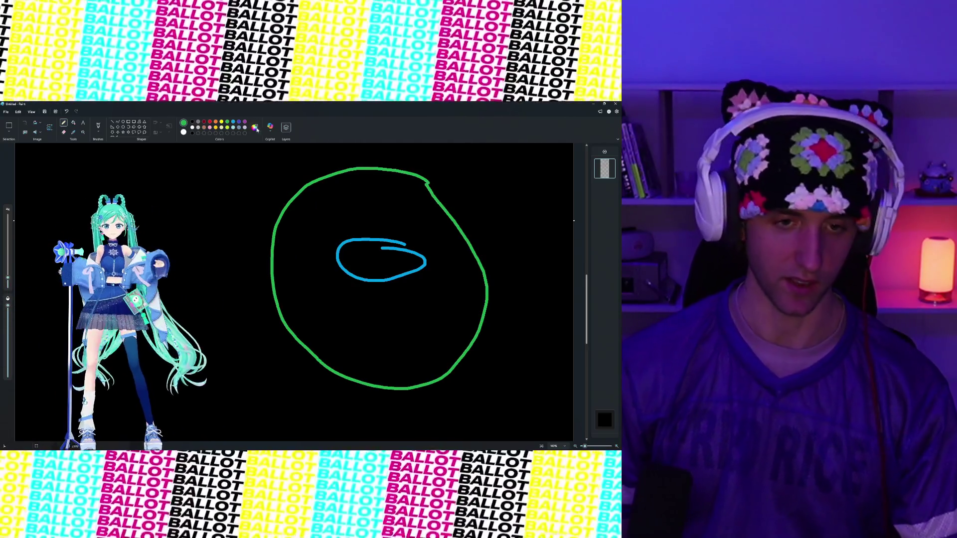
Step: Add two small red dots inside and near the green loop
left_click(209, 122)
left_click(241, 152)
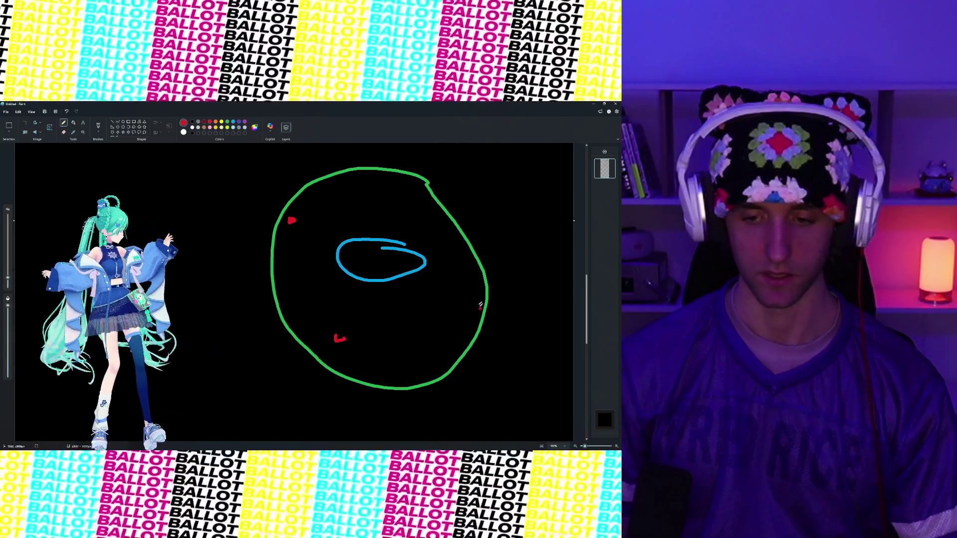
left_click(418, 197)
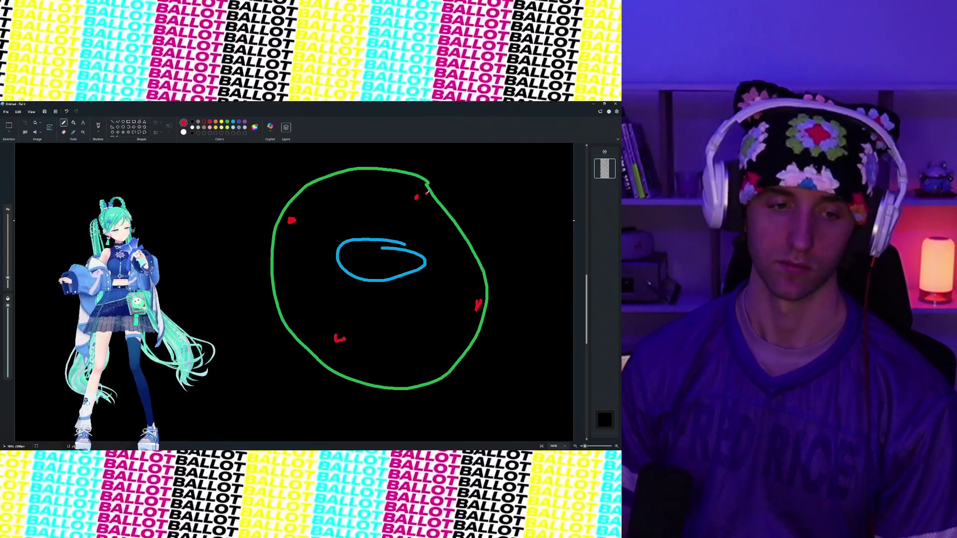
scroll(314, 281, "up", 4)
Step: Draw a red step-shaped line in a blank area, redoing the first attempt
scroll(314, 280, "up", 3)
scroll(304, 259, "down", 10)
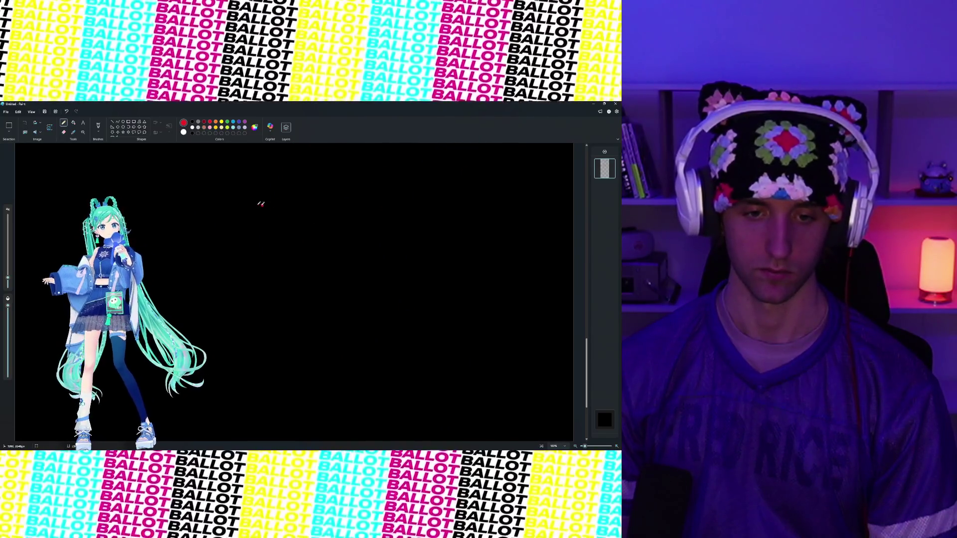
mouse_move(308, 202)
left_mouse_down()
mouse_move(334, 243)
mouse_move(382, 283)
mouse_move(407, 240)
mouse_move(459, 243)
mouse_move(473, 303)
mouse_move(400, 335)
mouse_move(471, 341)
mouse_move(477, 445)
left_mouse_up()
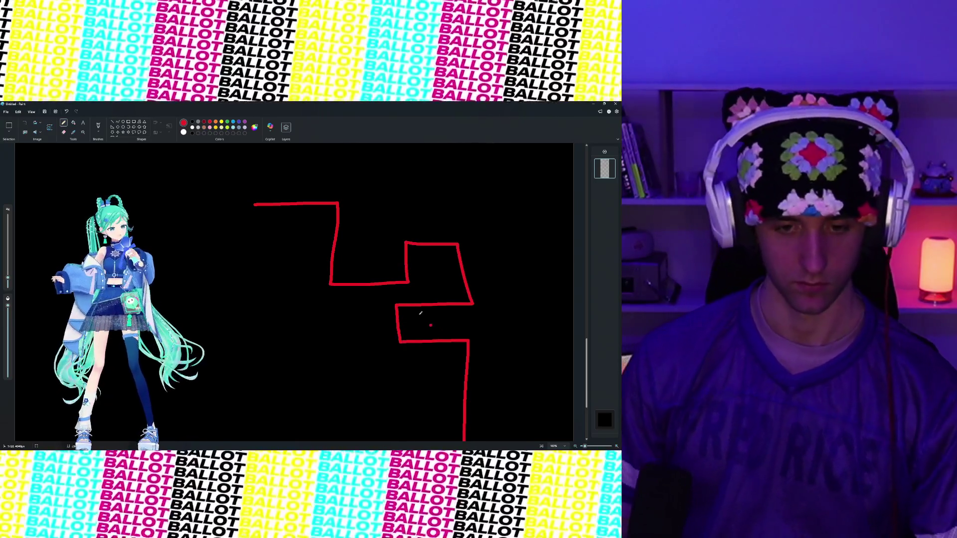
key("ctrl+z")
mouse_move(272, 224)
left_mouse_down()
mouse_move(350, 223)
mouse_move(363, 278)
mouse_move(469, 259)
mouse_move(478, 304)
mouse_move(523, 307)
mouse_move(463, 332)
mouse_move(441, 295)
mouse_move(406, 297)
mouse_move(408, 332)
mouse_move(365, 354)
mouse_move(439, 367)
mouse_move(444, 394)
mouse_move(325, 368)
mouse_move(326, 335)
mouse_move(343, 335)
mouse_move(340, 318)
mouse_move(368, 301)
mouse_move(334, 285)
mouse_move(293, 303)
mouse_move(331, 267)
mouse_move(310, 258)
mouse_move(299, 272)
left_mouse_up()
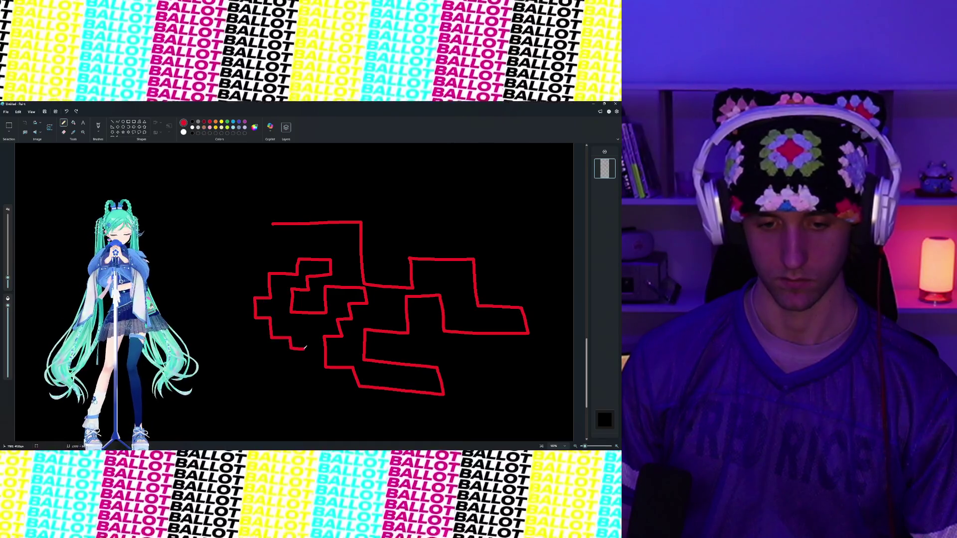
Step: Extend the red maze outline downward and upward with more zig-zag segments
mouse_move(313, 384)
left_mouse_down()
mouse_move(332, 386)
mouse_move(328, 405)
left_mouse_up()
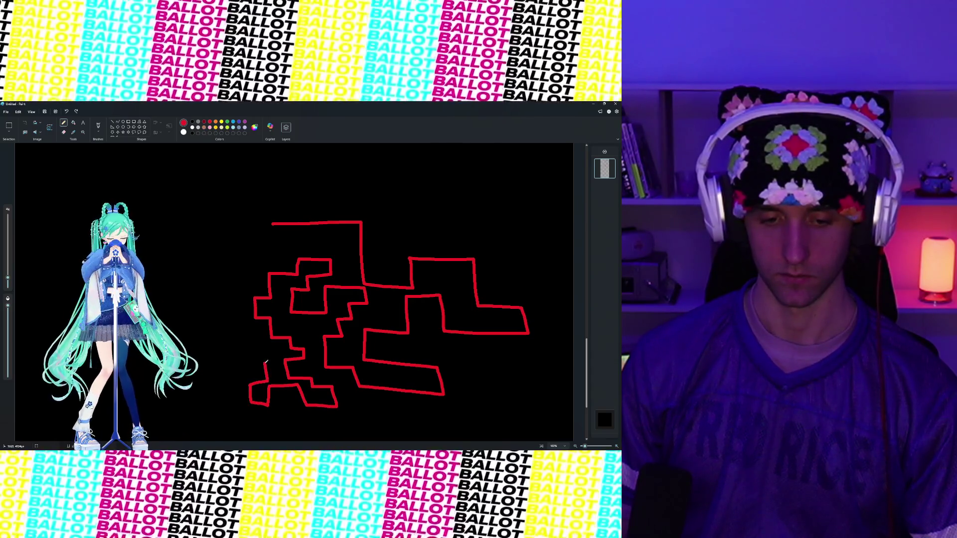
mouse_move(258, 338)
left_mouse_down()
mouse_move(235, 340)
mouse_move(248, 327)
left_mouse_up()
mouse_move(243, 323)
left_mouse_down()
mouse_move(223, 295)
mouse_move(241, 292)
mouse_move(217, 262)
mouse_move(235, 261)
mouse_move(232, 246)
mouse_move(257, 230)
mouse_move(230, 231)
mouse_move(231, 213)
mouse_move(292, 201)
mouse_move(289, 190)
mouse_move(384, 207)
mouse_move(419, 239)
mouse_move(420, 223)
mouse_move(493, 237)
mouse_move(524, 268)
mouse_move(551, 332)
left_mouse_up()
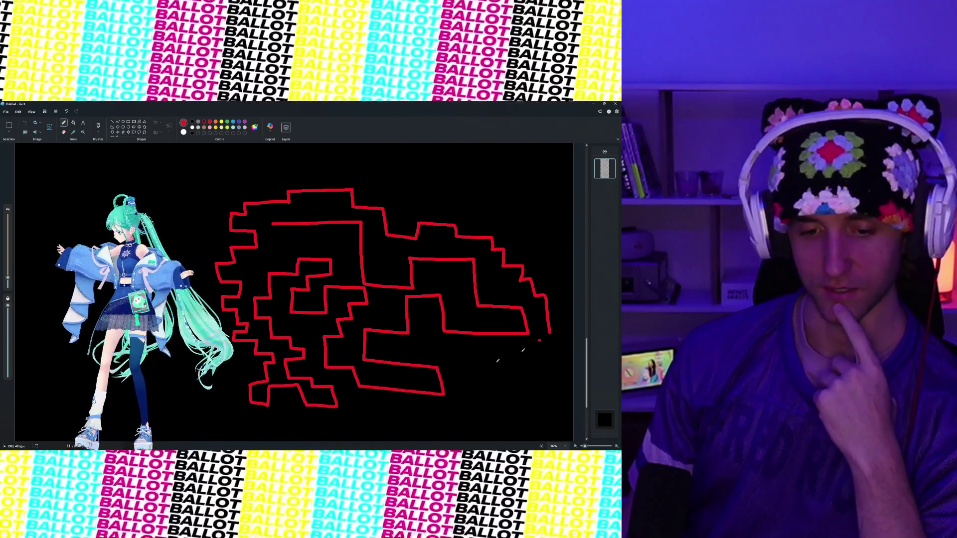
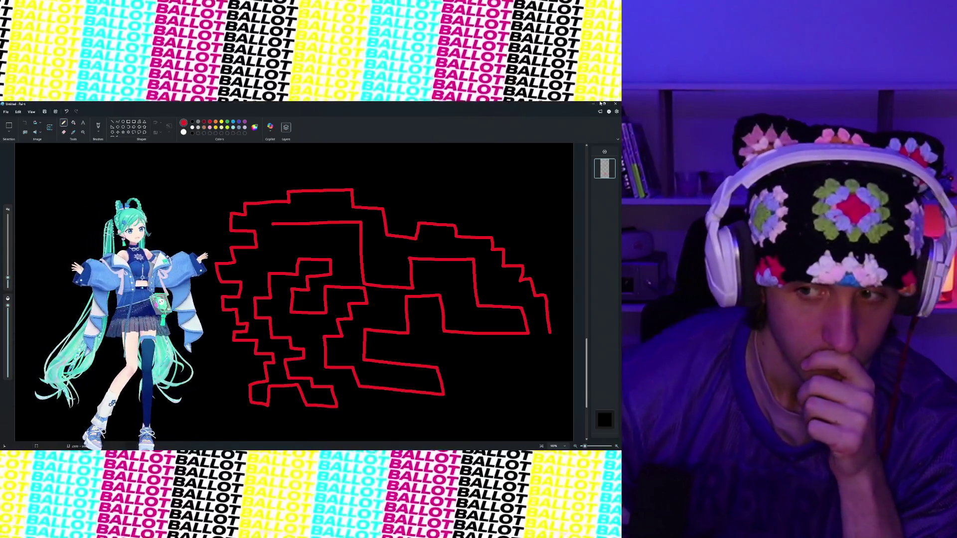
Step: Minimize the Paint level-map sketch to bring the Unity window back into view
left_click(593, 104)
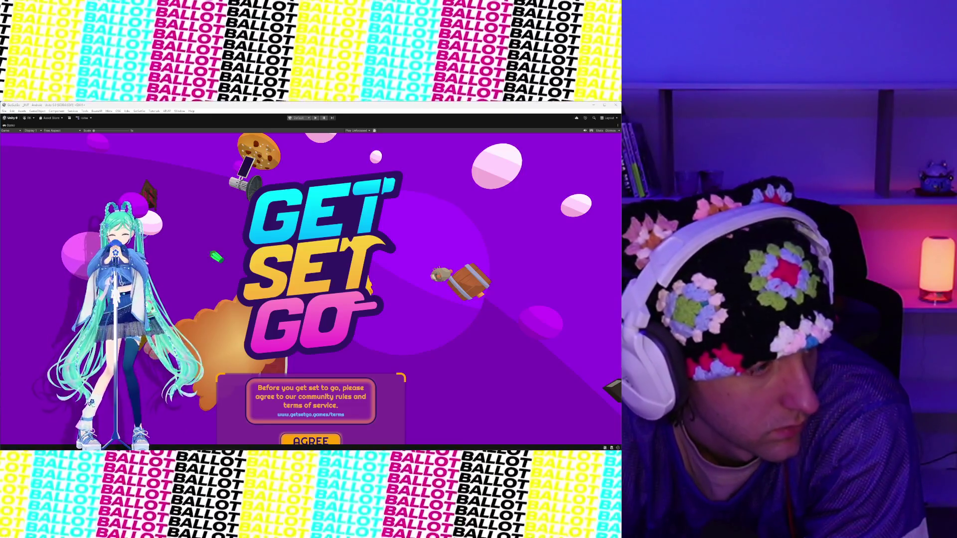
Step: Keep the Get Set Go title screen with its community rules prompt showing in Unity
mouse_move(299, 447)
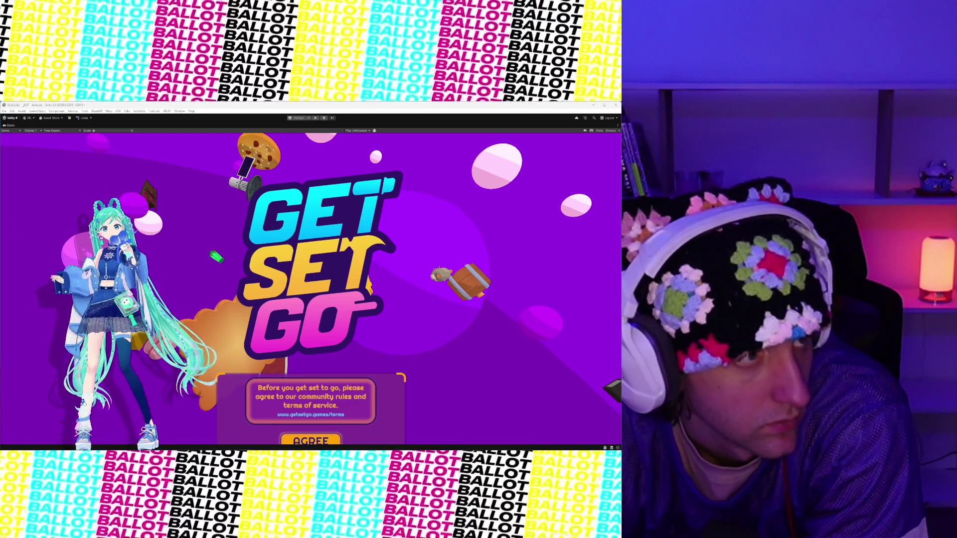
mouse_move(246, 447)
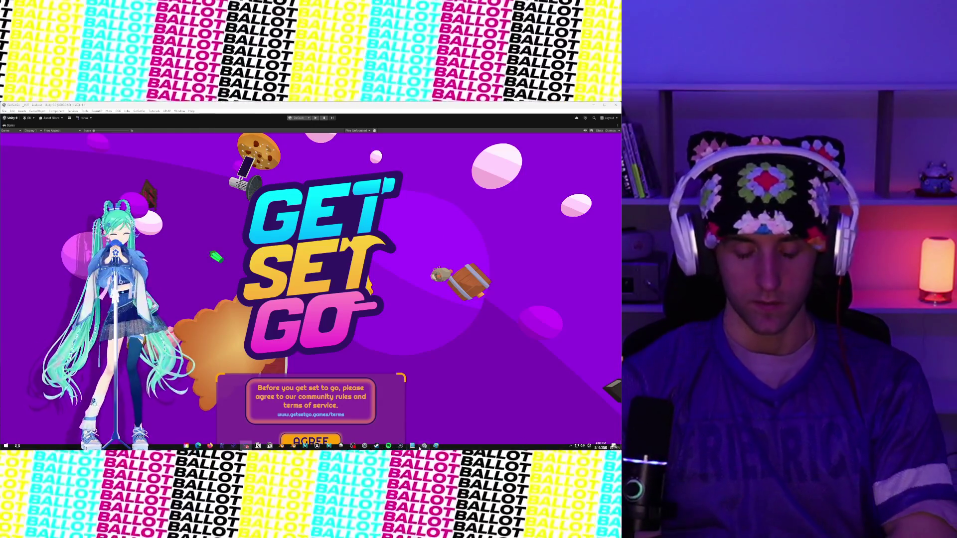
mouse_move(423, 446)
mouse_move(375, 446)
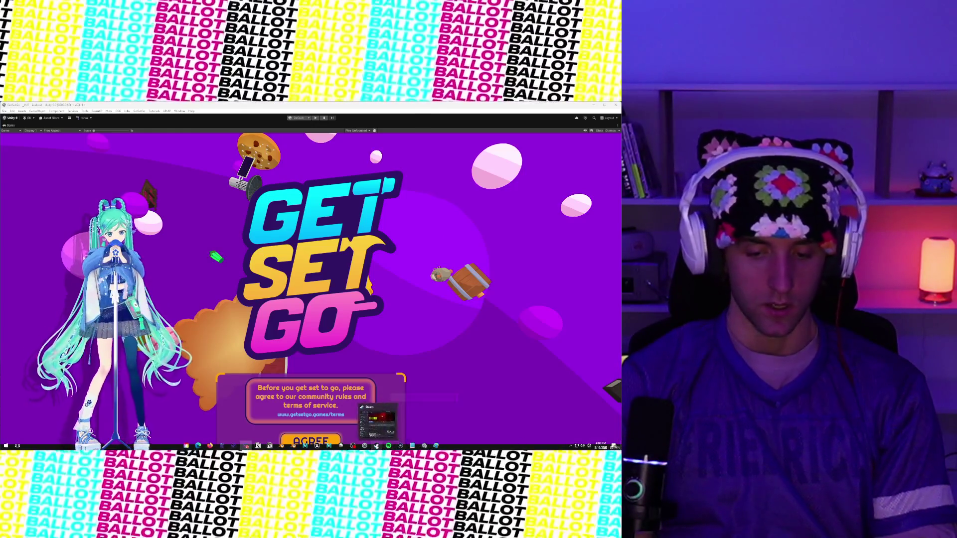
Step: Bring Paint to the front and scroll the canvas to the blue-and-green level sketch
left_click(436, 446)
scroll(241, 319, "down", 3)
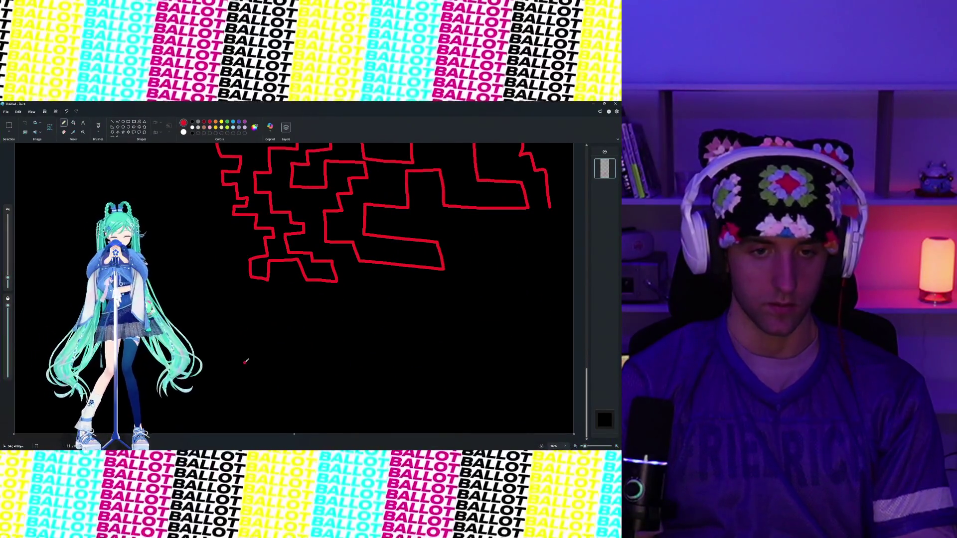
scroll(245, 361, "up", 5)
scroll(245, 358, "down", 5)
scroll(244, 356, "down", 10)
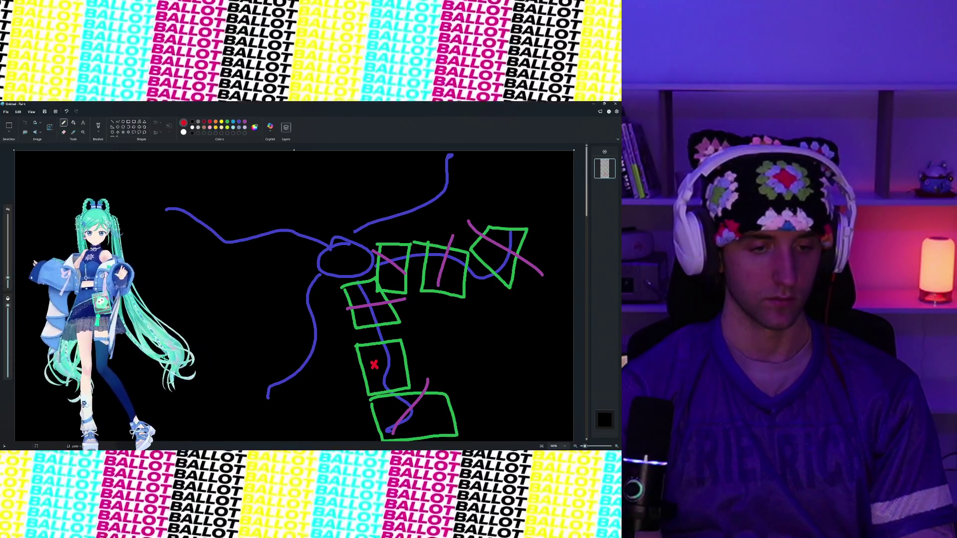
scroll(294, 294, "down", 5)
scroll(190, 254, "down", 2)
scroll(189, 254, "up", 7)
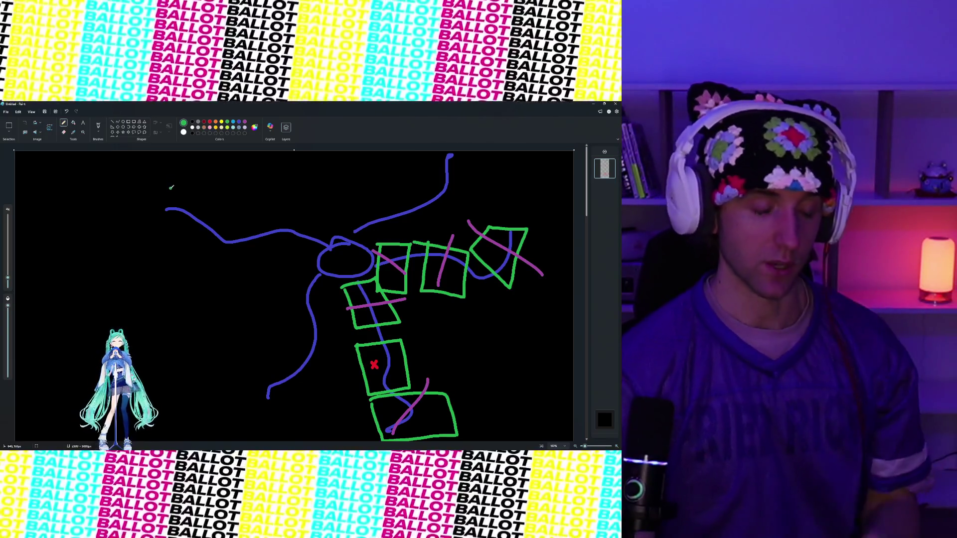
Step: Sketch two top room boxes and a connecting line, then undo the line
mouse_move(156, 188)
left_mouse_down()
mouse_move(203, 240)
mouse_move(161, 175)
left_mouse_up()
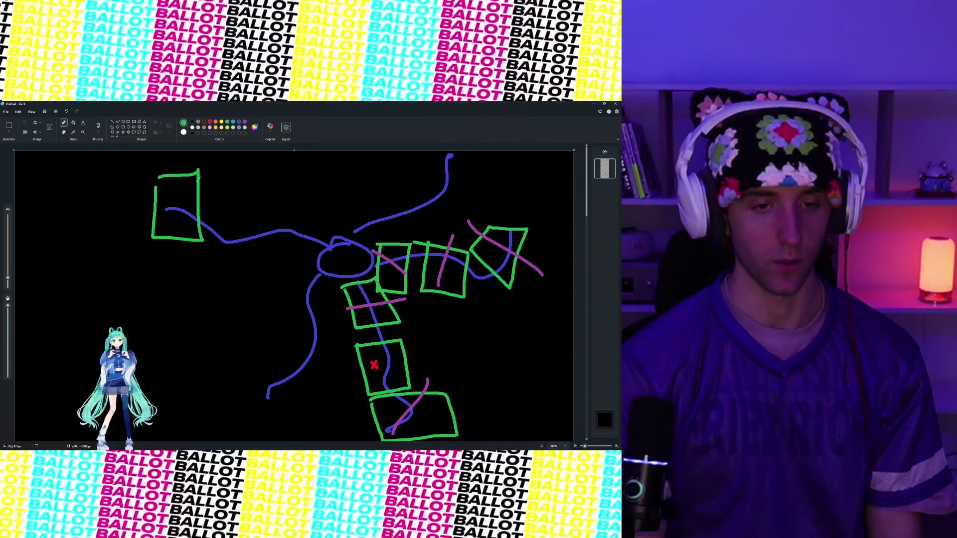
left_click_drag(244, 171, 242, 240)
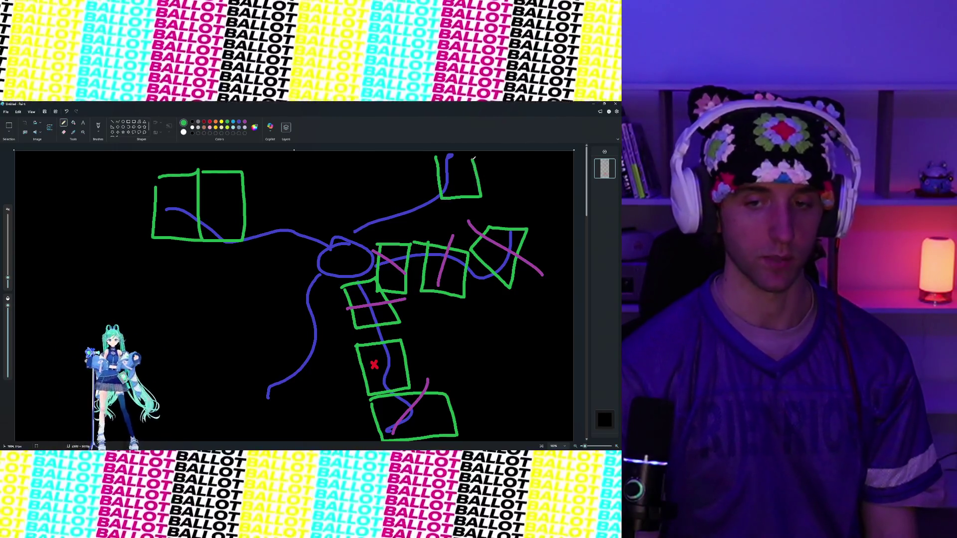
left_click_drag(421, 171, 250, 185)
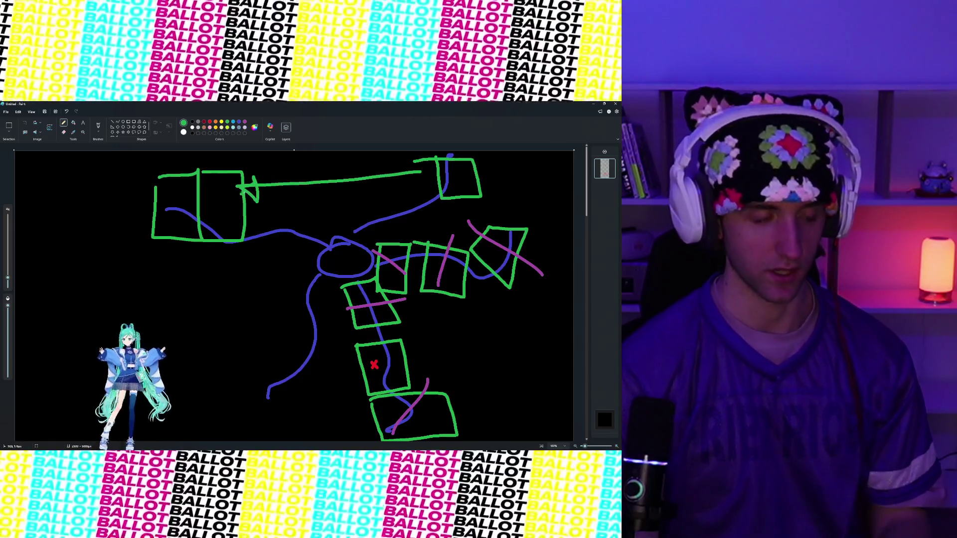
key("ctrl+z")
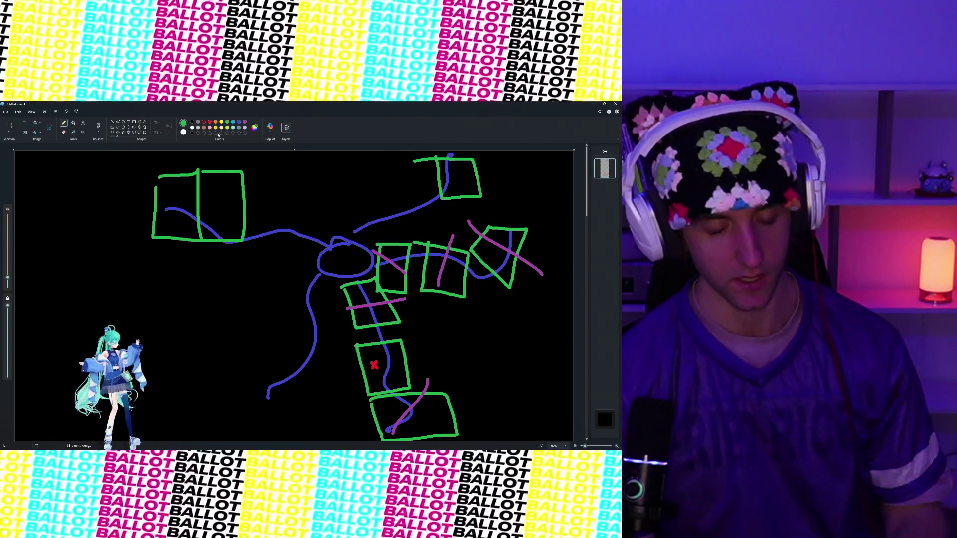
Step: Mark the top-left room with a yellow label and cyan X, then undo them and both top rooms
left_click(221, 128)
left_click_drag(207, 190, 218, 195)
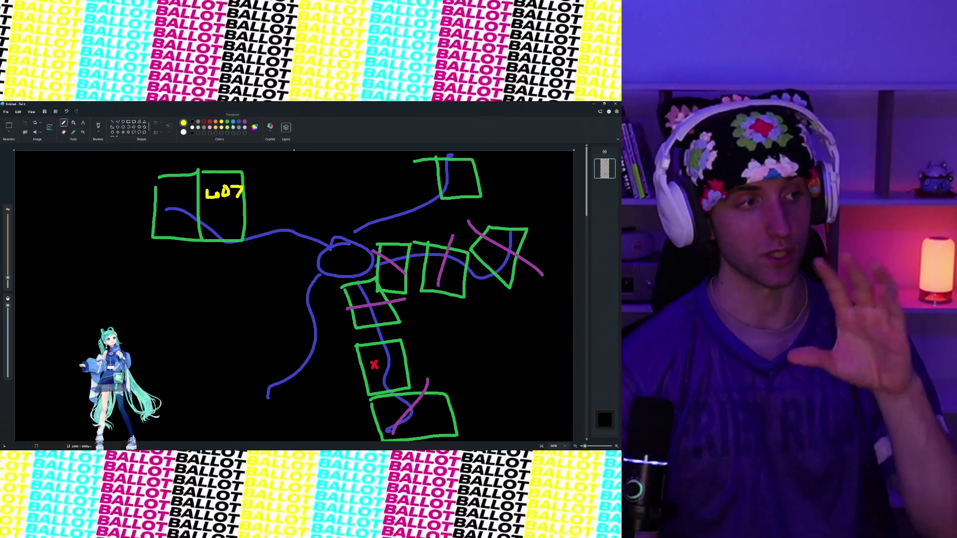
left_click_drag(209, 178, 159, 224)
left_click_drag(163, 181, 220, 232)
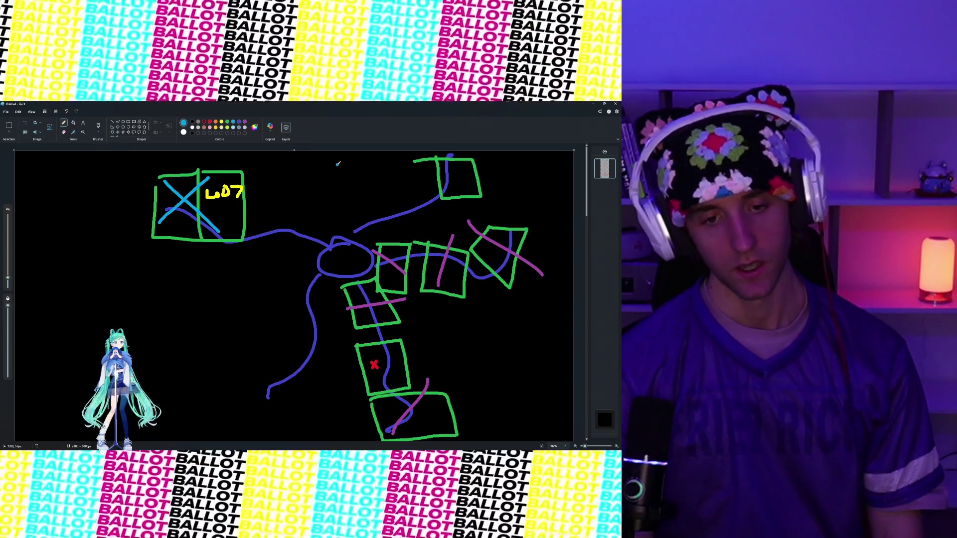
key("ctrl+z")
key("ctrl+z")
key("ctrl+z")
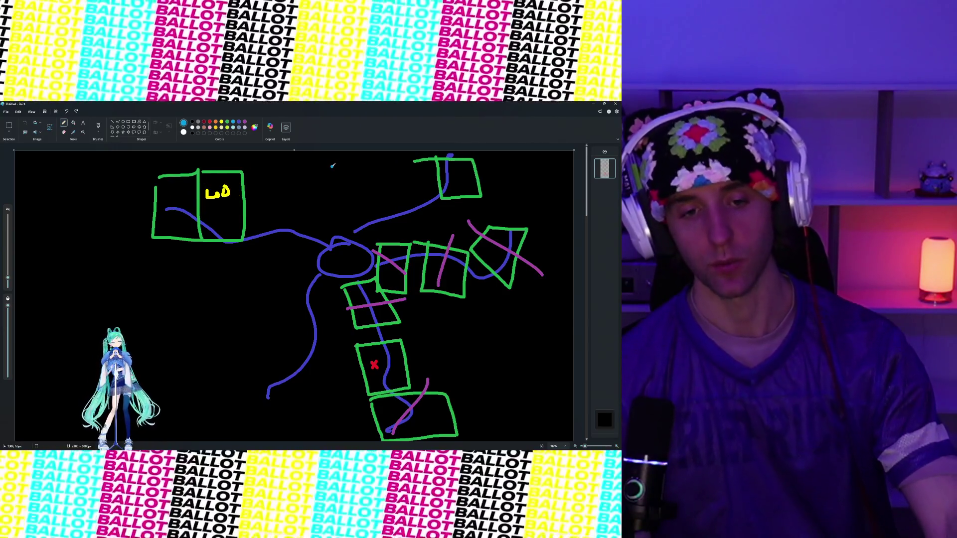
key("ctrl+z")
key("ctrl+z")
key("ctrl+z")
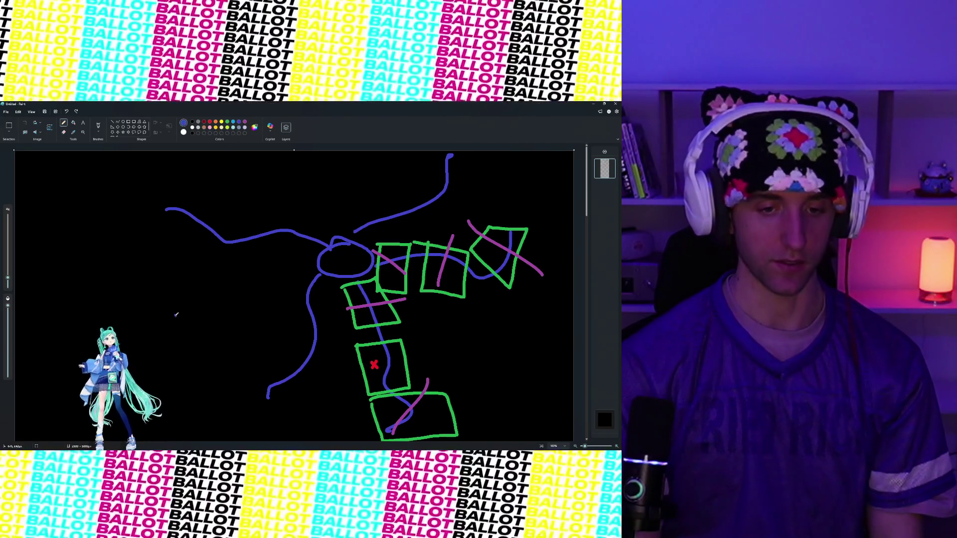
Step: Draw a winding blue path on the left and a green room outline around it
mouse_move(230, 289)
left_mouse_down()
mouse_move(202, 319)
mouse_move(165, 322)
left_mouse_up()
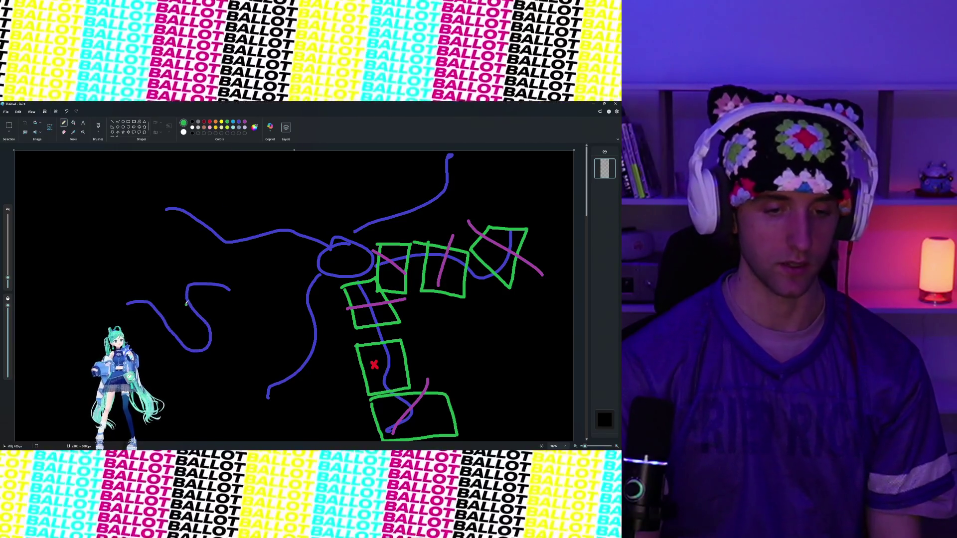
left_click_drag(235, 302, 213, 267)
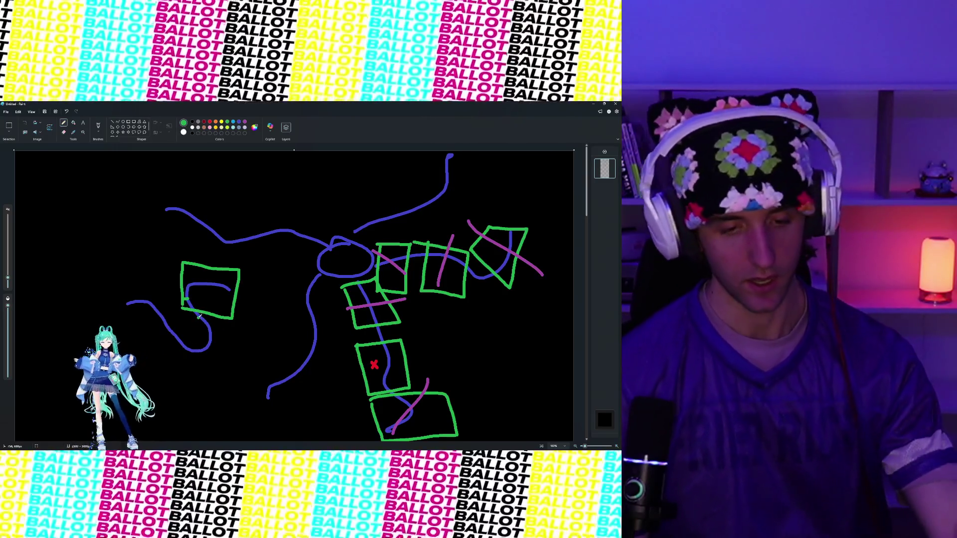
mouse_move(183, 306)
left_mouse_down()
mouse_move(183, 323)
mouse_move(238, 359)
mouse_move(229, 318)
left_mouse_up()
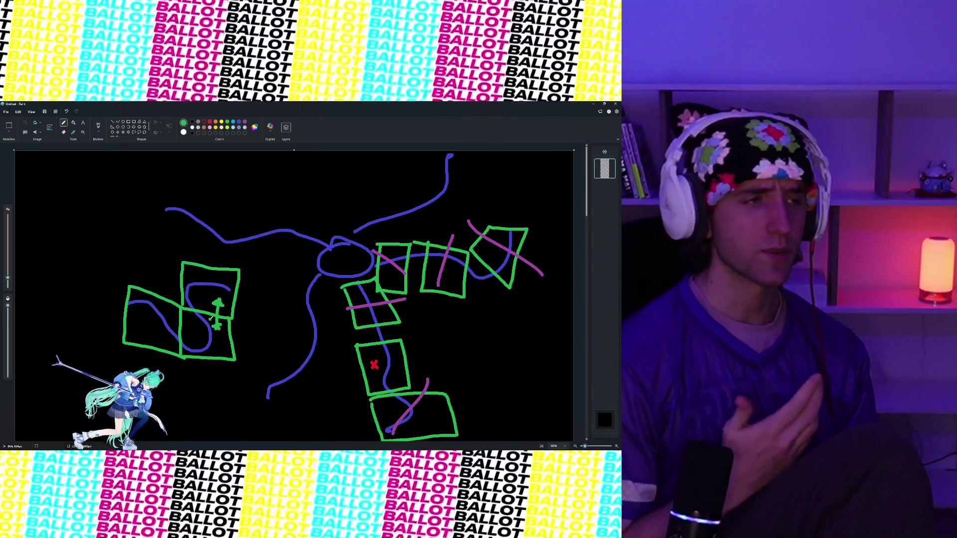
left_click(210, 123)
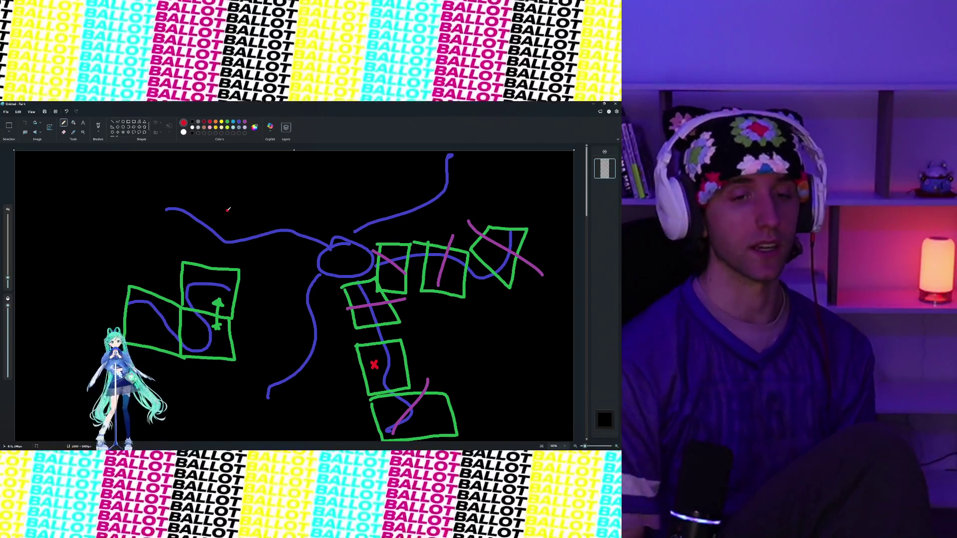
scroll(329, 250, "up", 6)
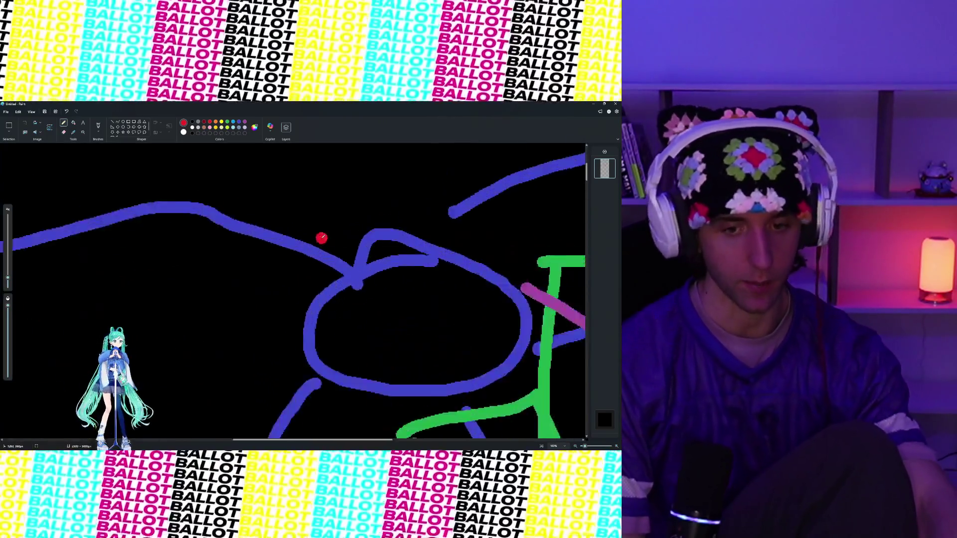
mouse_move(339, 279)
left_mouse_down()
mouse_move(291, 232)
mouse_move(242, 252)
mouse_move(174, 192)
mouse_move(138, 228)
mouse_move(168, 321)
left_mouse_up()
mouse_move(142, 283)
left_mouse_down()
mouse_move(156, 265)
mouse_move(204, 255)
mouse_move(232, 263)
left_mouse_up()
scroll(150, 260, "up", 3)
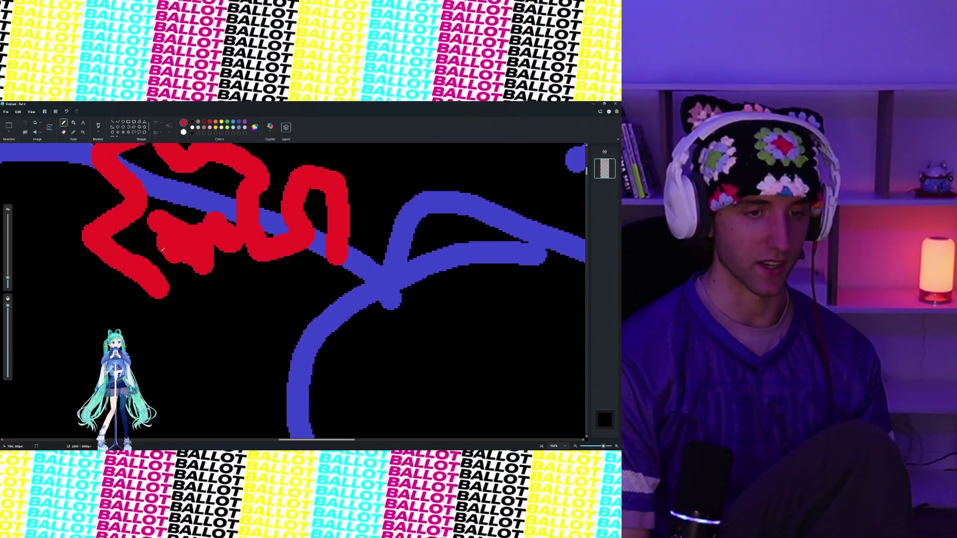
left_click(66, 268)
key("ctrl+z")
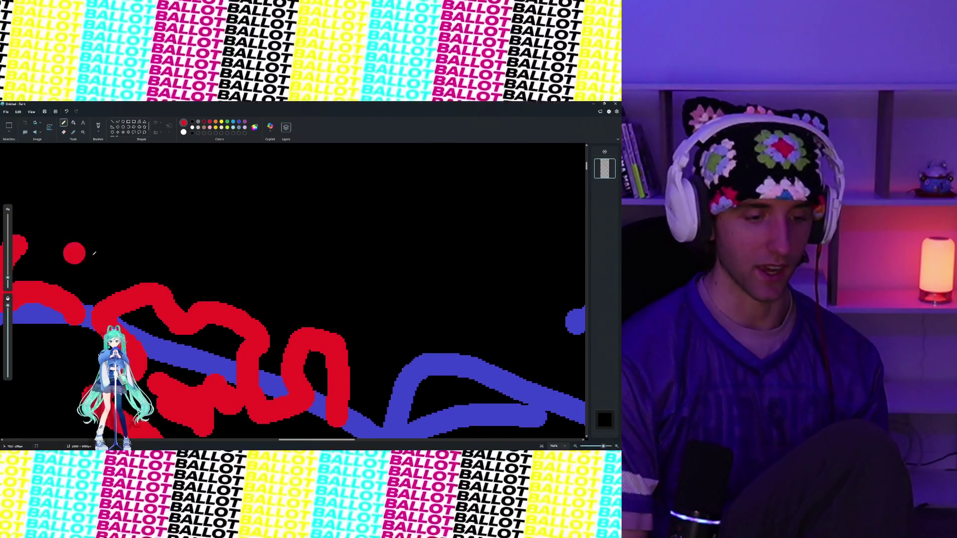
left_click(151, 266)
scroll(151, 266, "down", 5)
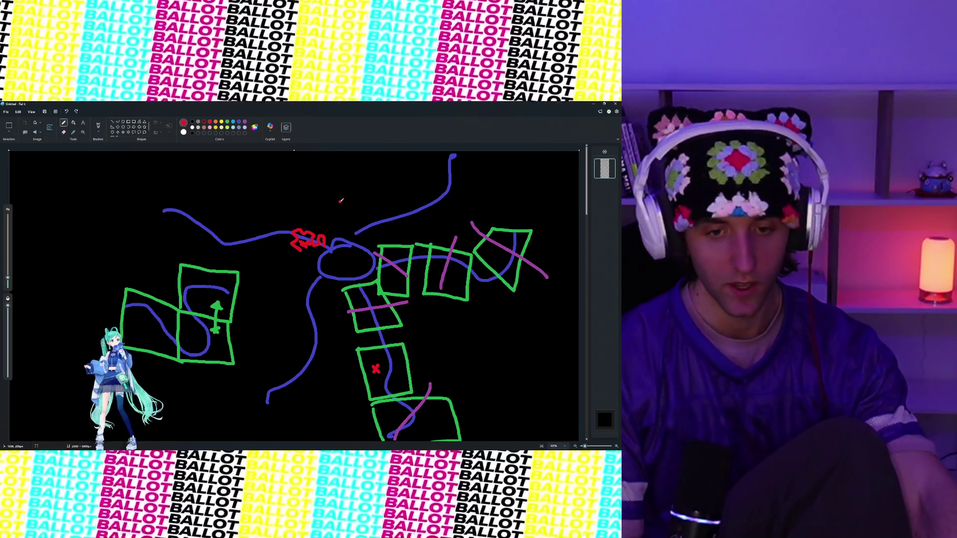
key("ctrl+z")
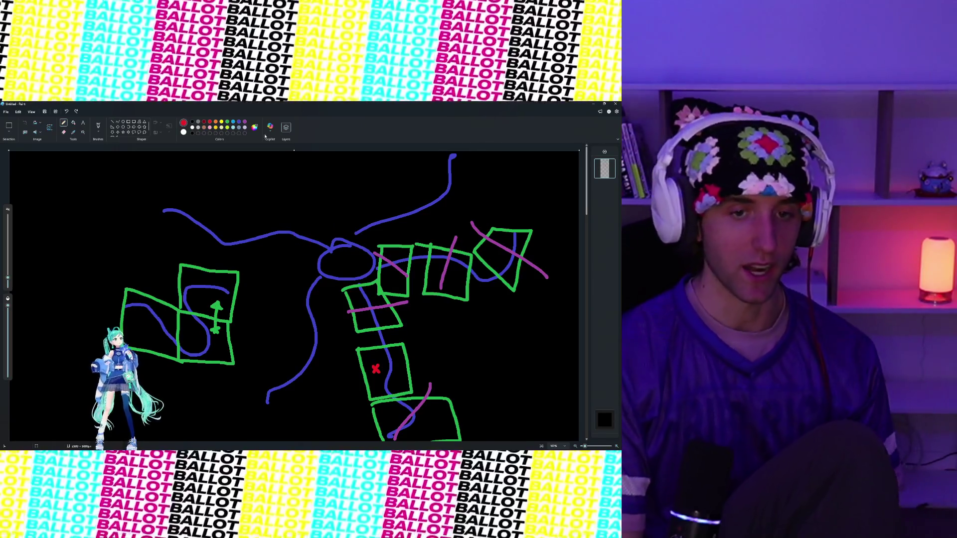
Step: Draw a magenta path up from the ellipse and undo a stray magenta stroke
mouse_move(338, 242)
left_mouse_down()
mouse_move(332, 206)
mouse_move(368, 185)
mouse_move(272, 185)
mouse_move(289, 205)
mouse_move(375, 194)
left_mouse_up()
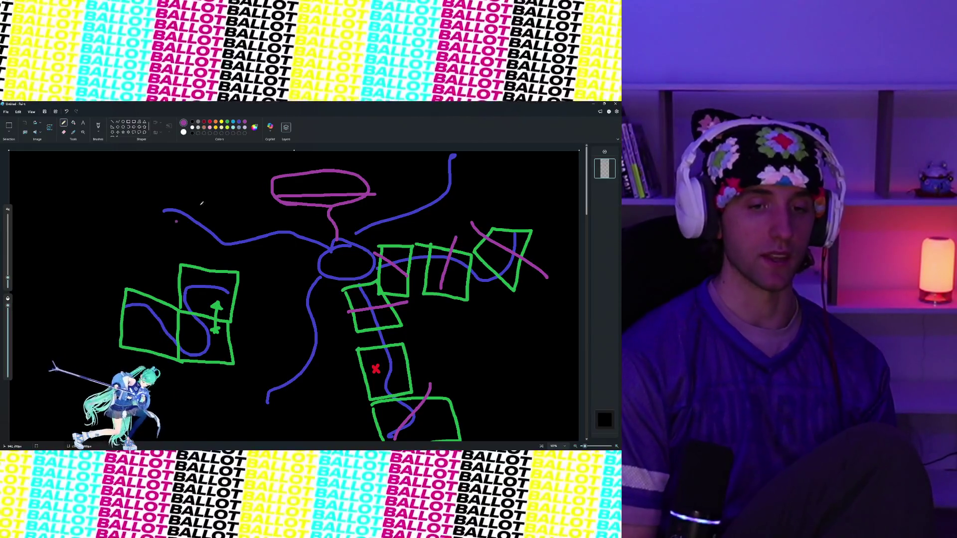
left_click_drag(157, 194, 153, 226)
key("ctrl+z")
Step: In green, trace the upper-left path and draw a large outline around the central map
left_click(233, 128)
mouse_move(323, 247)
left_mouse_down()
mouse_move(277, 232)
mouse_move(234, 243)
mouse_move(177, 212)
left_mouse_up()
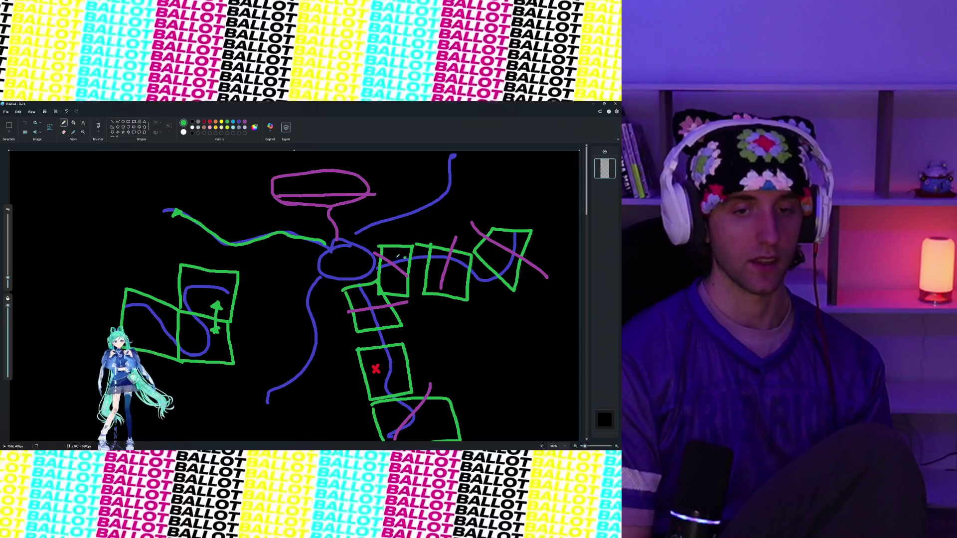
left_click_drag(326, 243, 337, 256)
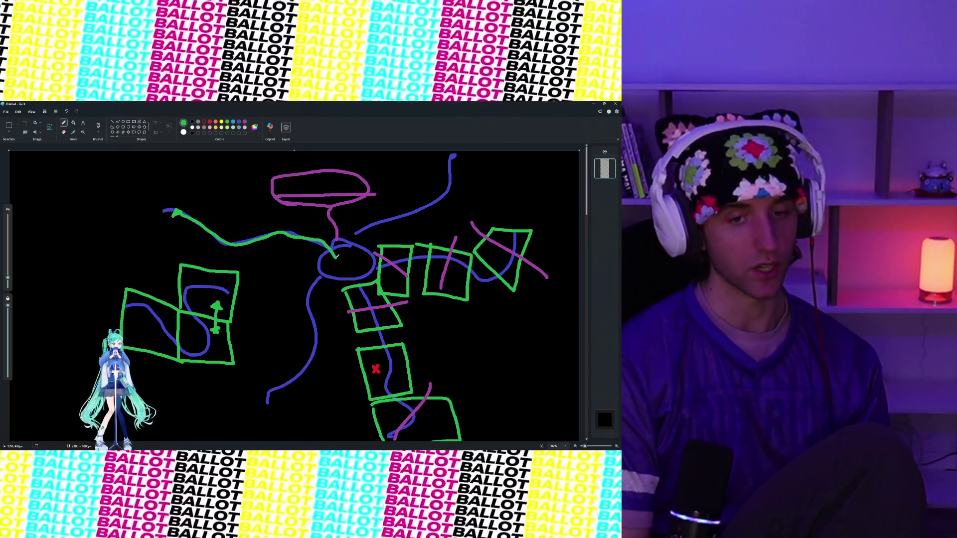
key("ctrl+z")
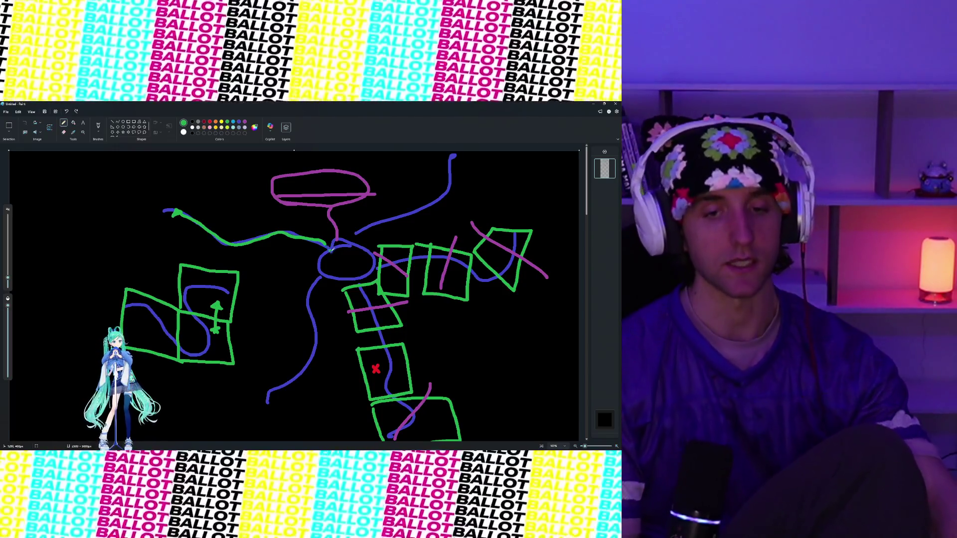
mouse_move(371, 163)
left_mouse_down()
mouse_move(281, 335)
mouse_move(365, 402)
mouse_move(524, 172)
mouse_move(371, 160)
mouse_move(525, 453)
left_mouse_up()
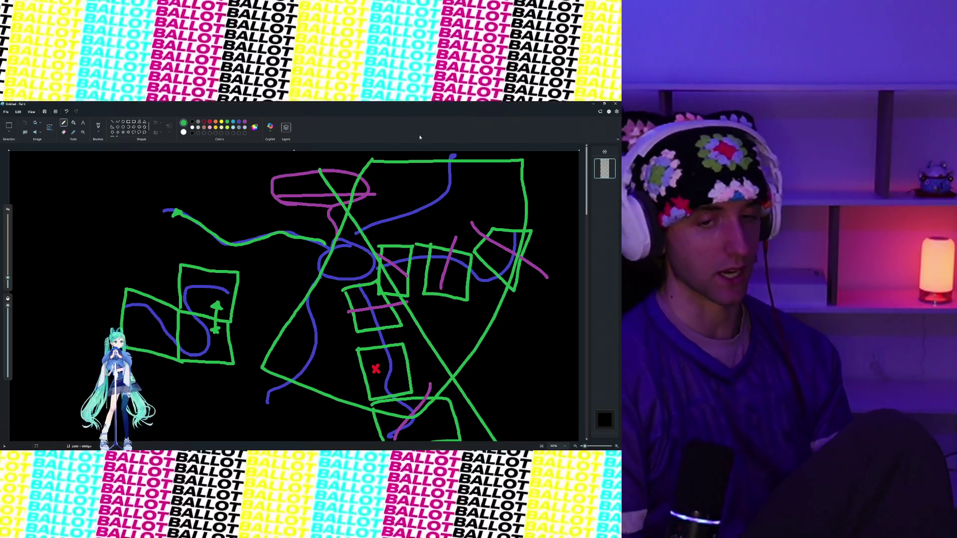
Step: Undo the large green outline and scroll down to empty canvas
scroll(310, 235, "up", 4)
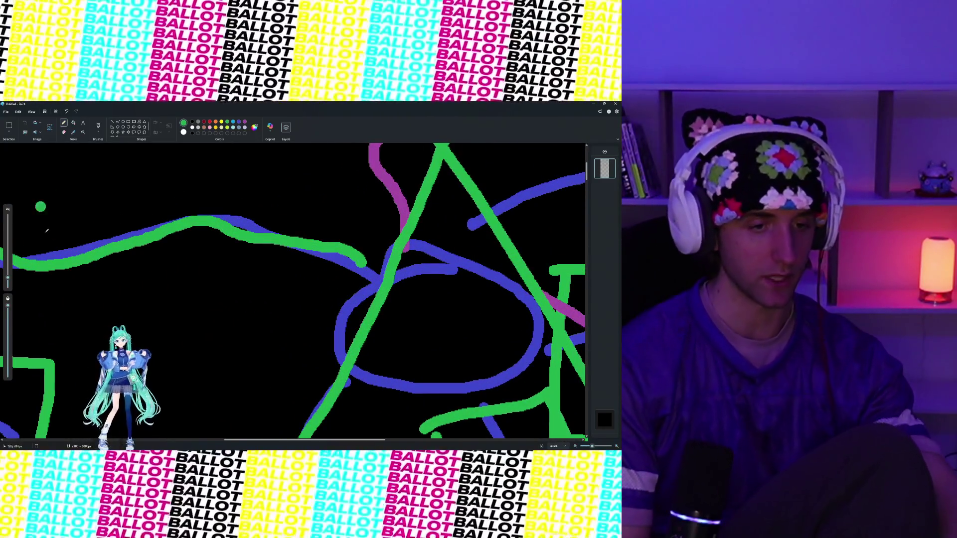
scroll(188, 243, "down", 4)
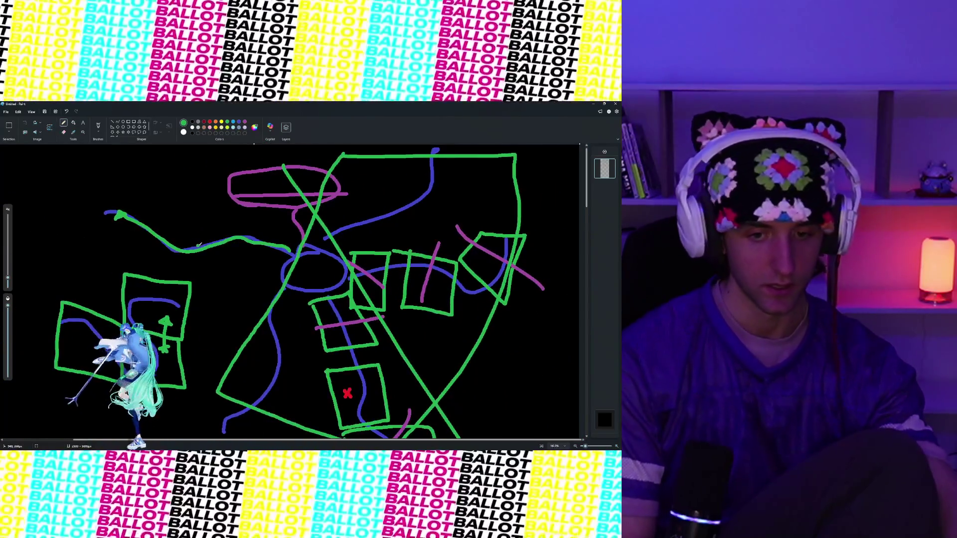
key("ctrl+z")
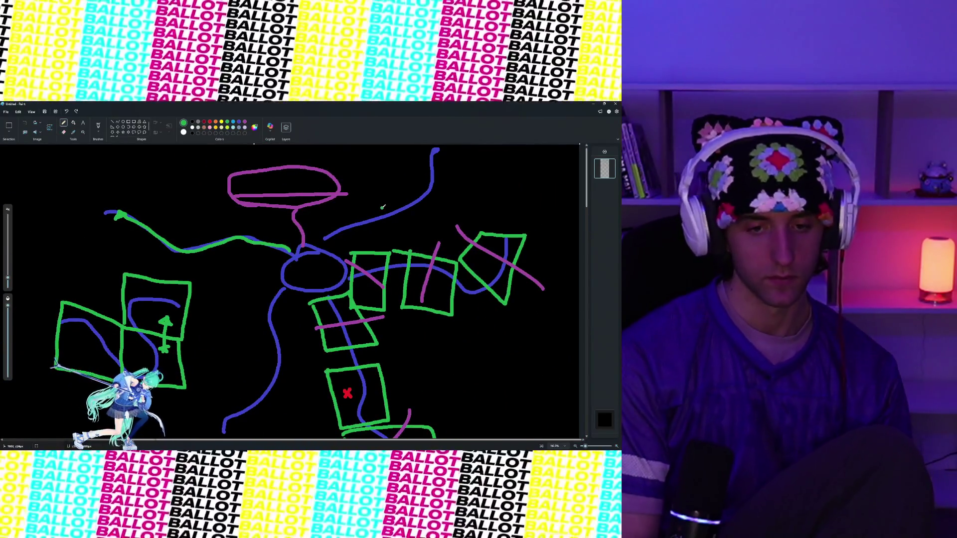
scroll(203, 237, "down", 2)
scroll(359, 216, "down", 2)
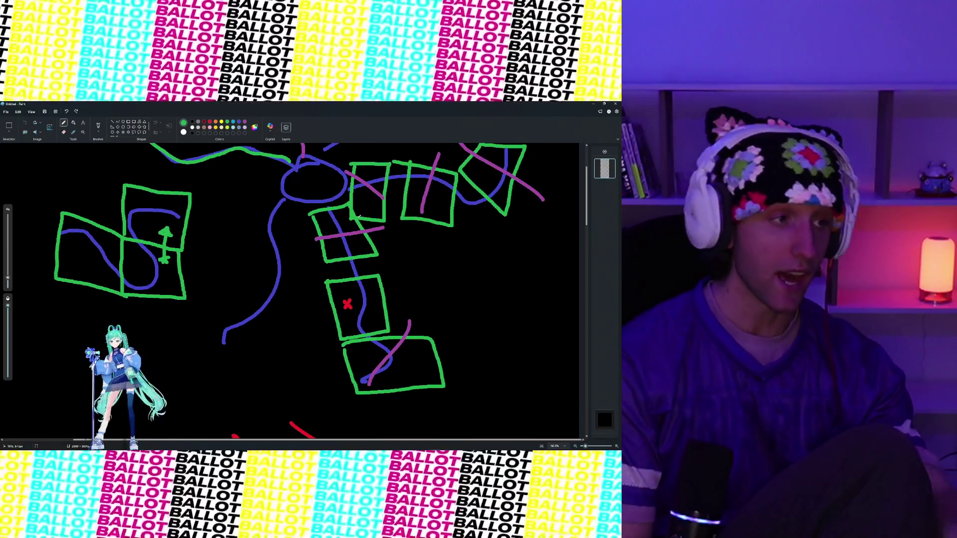
scroll(325, 235, "down", 1)
scroll(324, 235, "down", 4)
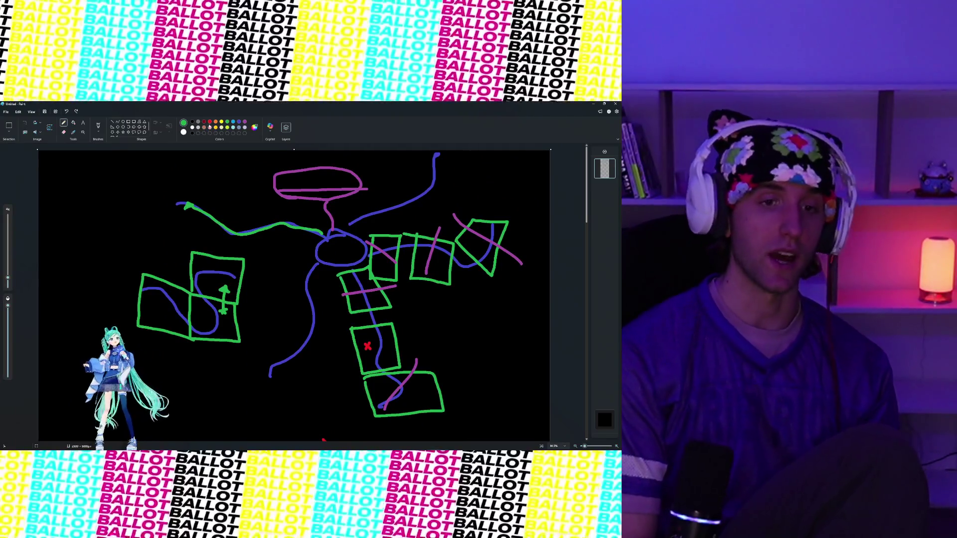
scroll(268, 258, "down", 1)
scroll(268, 257, "down", 15)
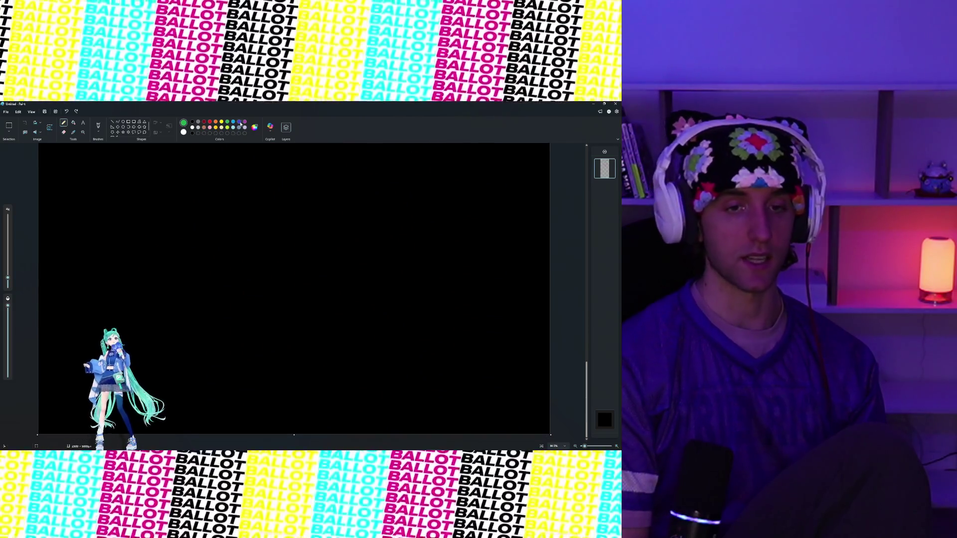
Step: Sketch stacked blue room boxes below the map, then undo the top and middle ones
mouse_move(198, 279)
left_mouse_down()
mouse_move(302, 281)
mouse_move(355, 347)
mouse_move(209, 339)
mouse_move(200, 217)
mouse_move(358, 219)
mouse_move(358, 276)
left_mouse_up()
mouse_move(202, 212)
left_mouse_down()
mouse_move(370, 165)
mouse_move(371, 228)
left_mouse_up()
scroll(299, 338, "up", 2)
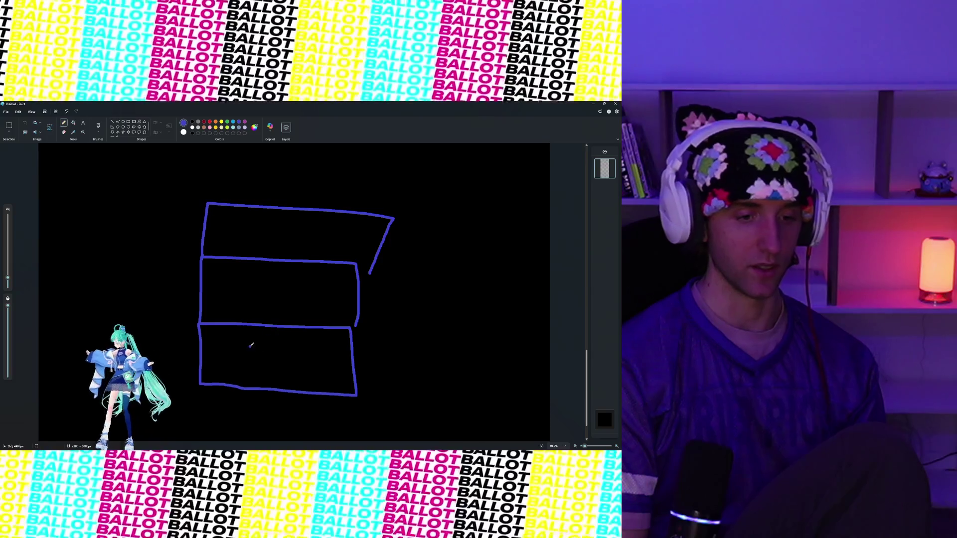
key("ctrl+z")
key("ctrl+z")
key("ctrl+z")
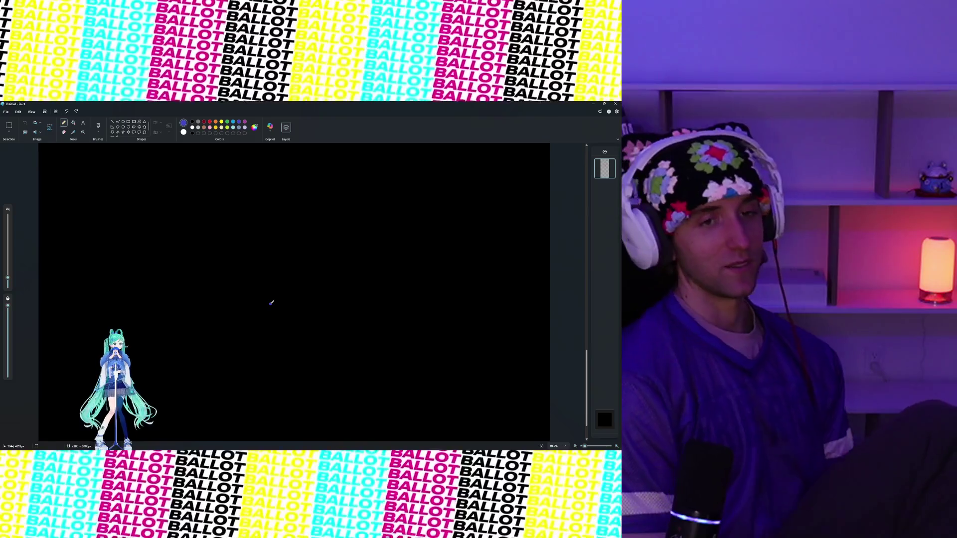
Step: Place a small blue dot on the empty canvas
left_click(278, 362)
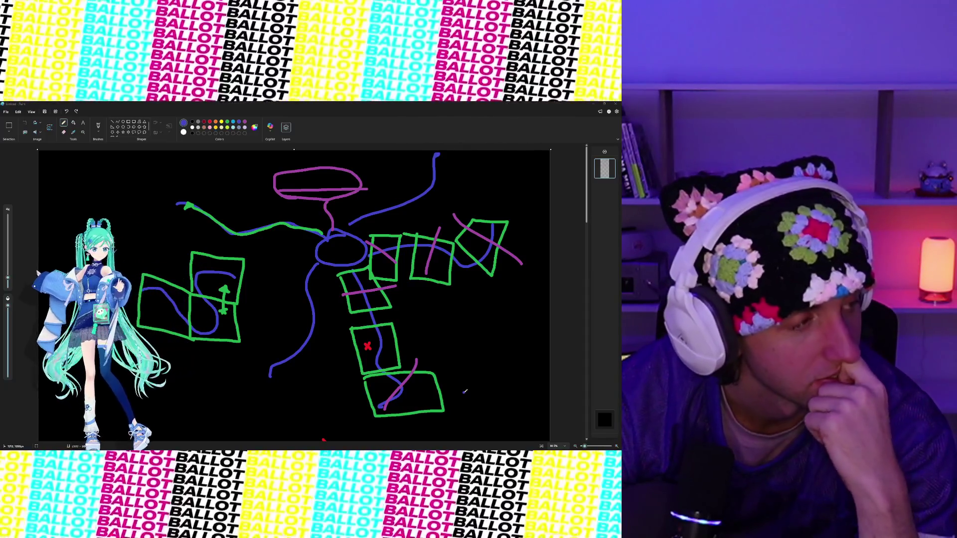
mouse_move(436, 446)
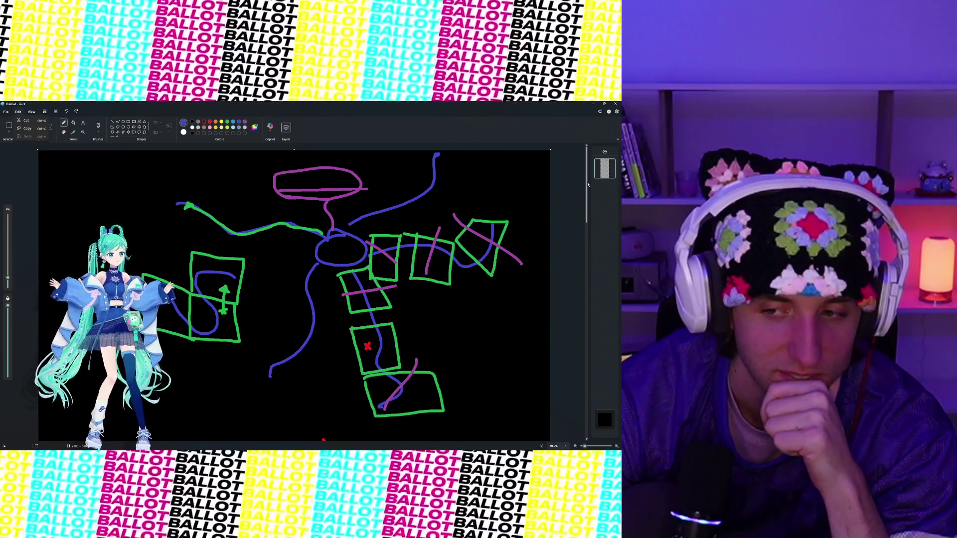
Step: Save the sketch as a PNG named 'GET SET GO Game Level Iteration Brainstorm'
left_click(6, 112)
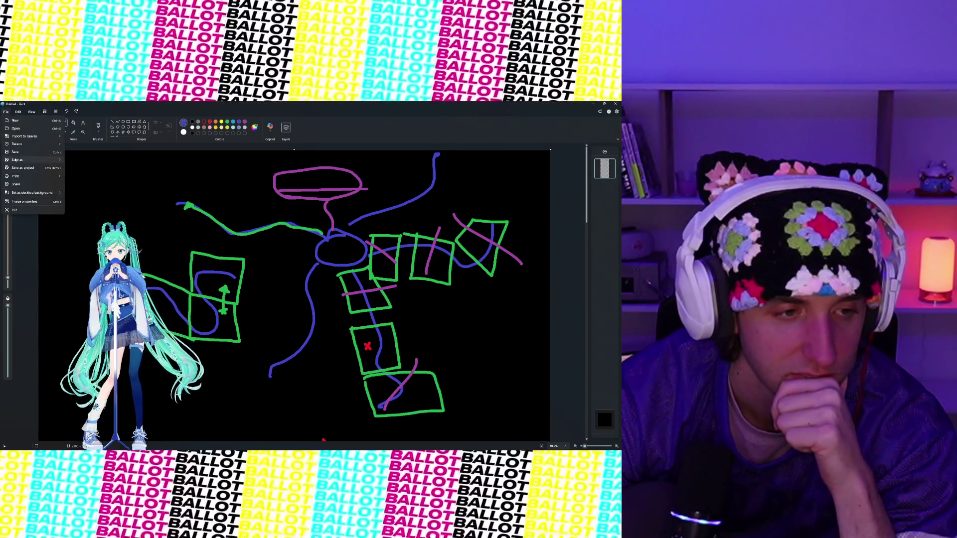
left_click(31, 153)
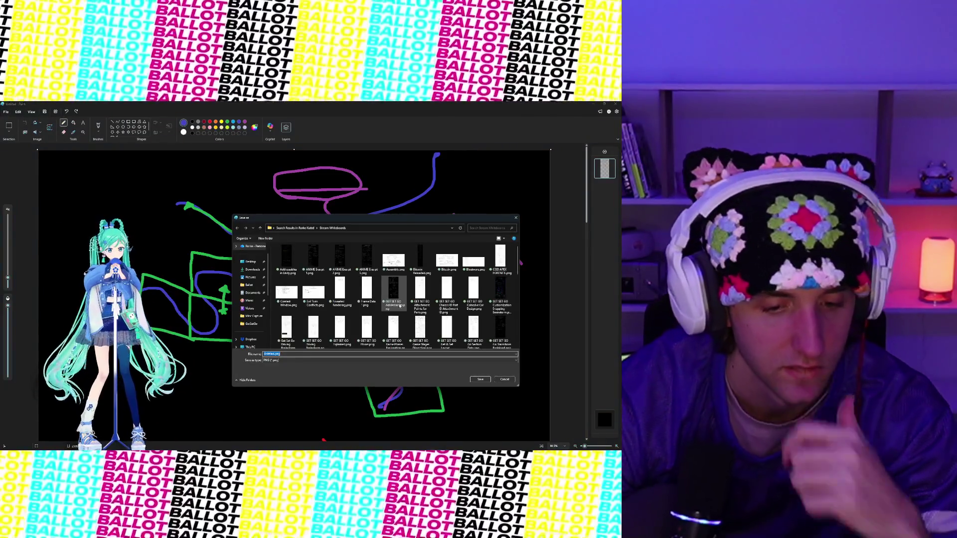
type("GET SET GO")
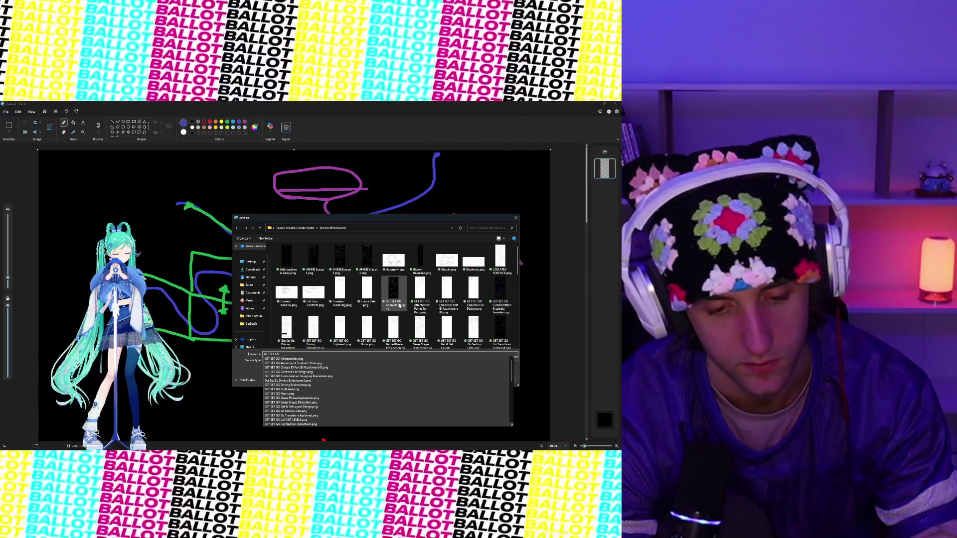
type(" Game Level")
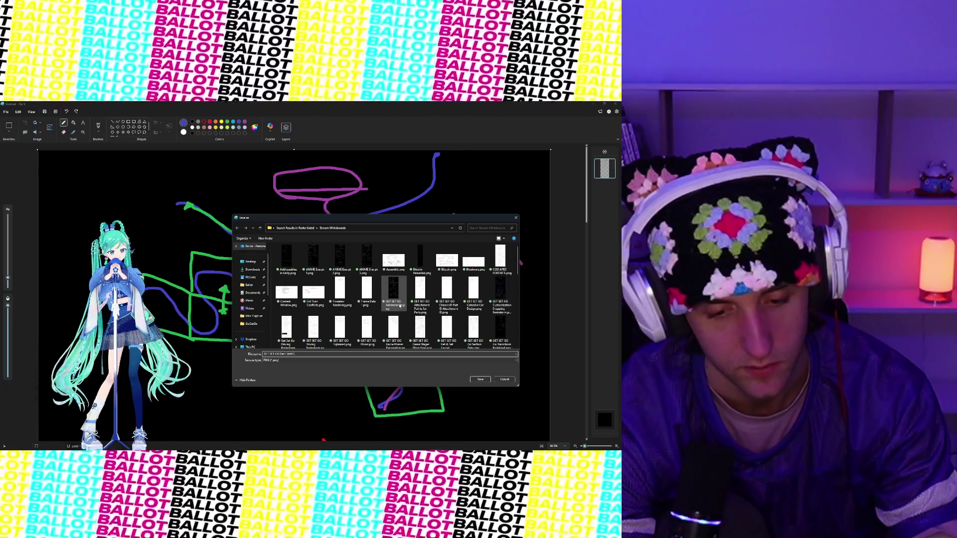
type(" Iterati")
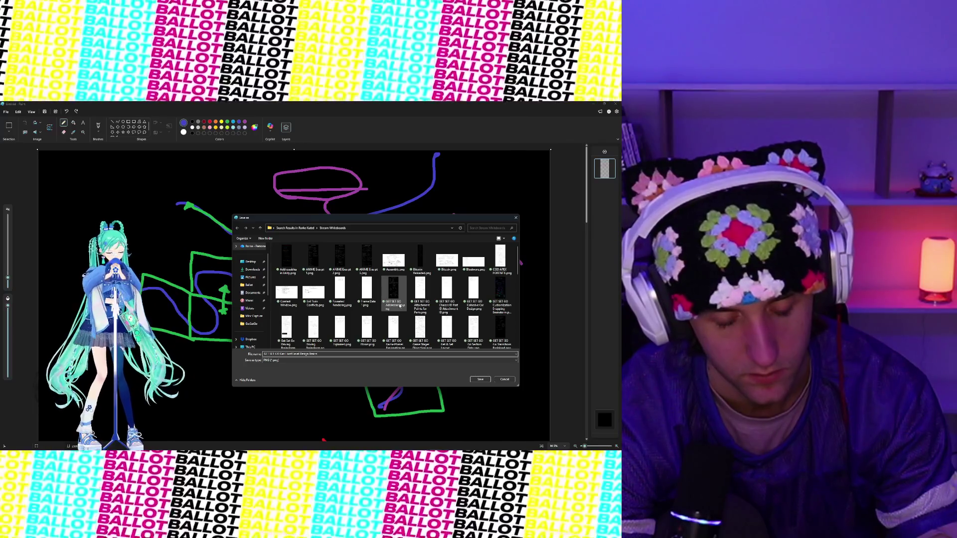
type("on Brainstorm")
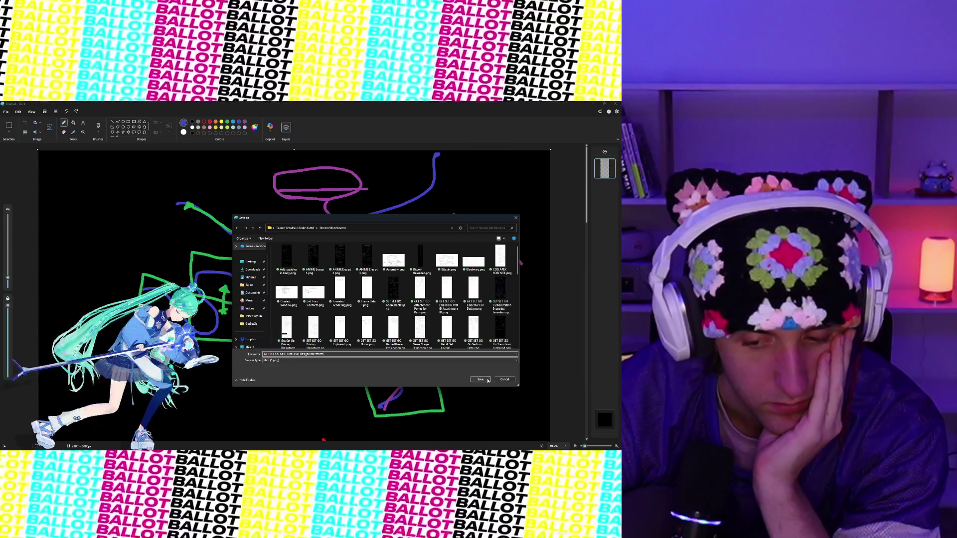
key("Return")
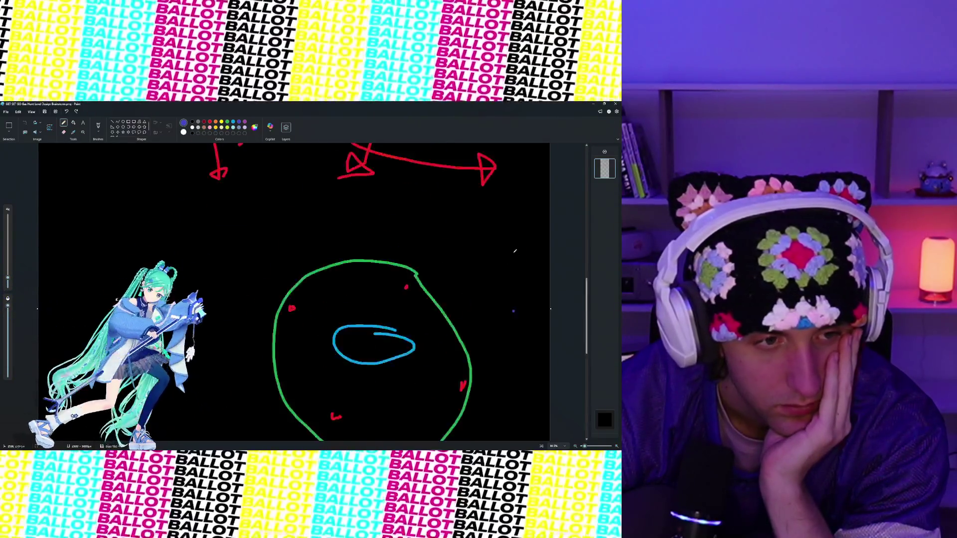
Step: Switch from the saved Paint sketch to the Unity Editor showing the Get Set Go title screen
key("alt+Tab")
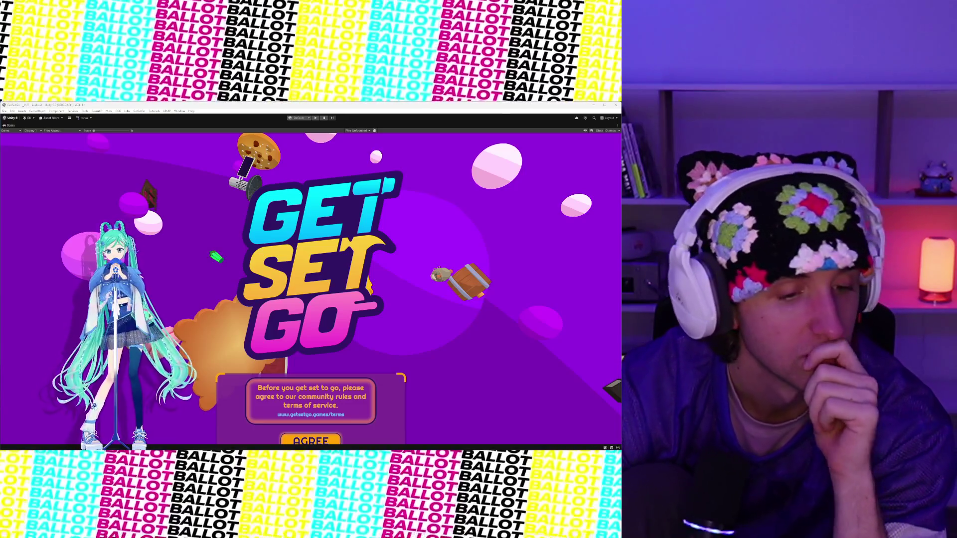
mouse_move(221, 437)
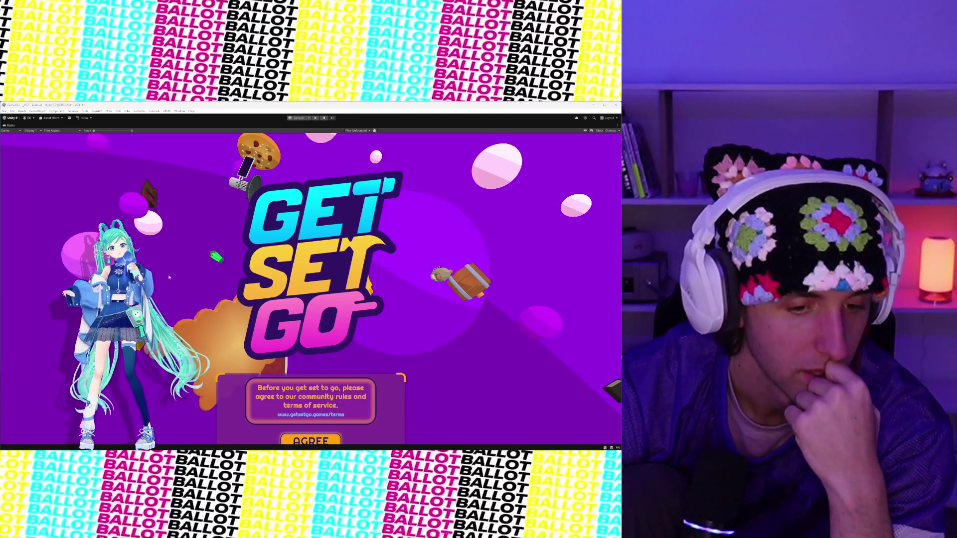
scroll(249, 332, "up", 3)
scroll(250, 333, "down", 3)
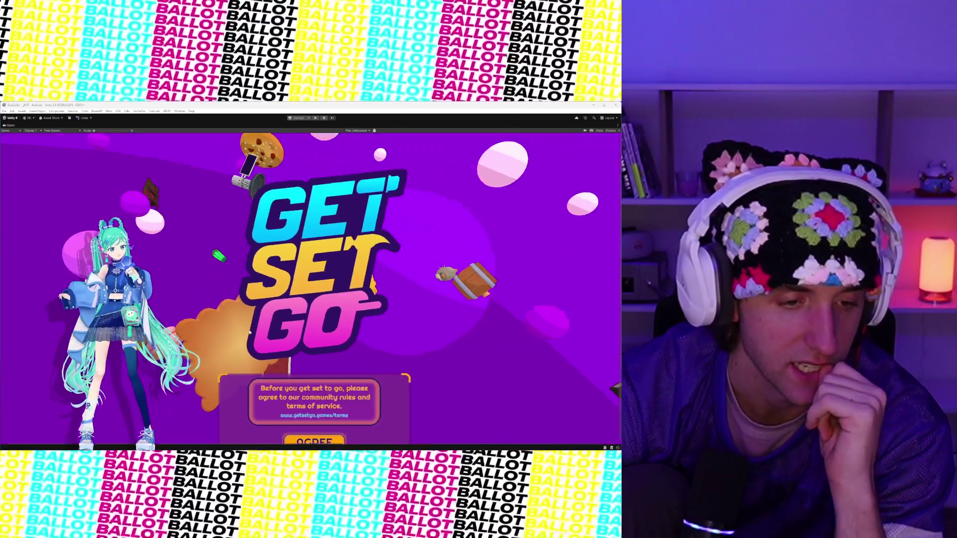
scroll(249, 332, "up", 5)
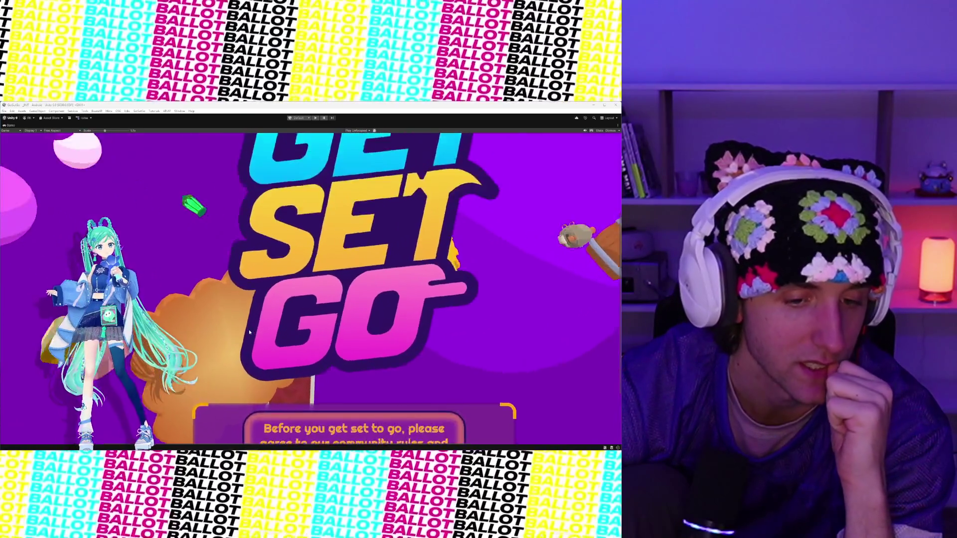
scroll(275, 319, "down", 2)
scroll(276, 319, "down", 3)
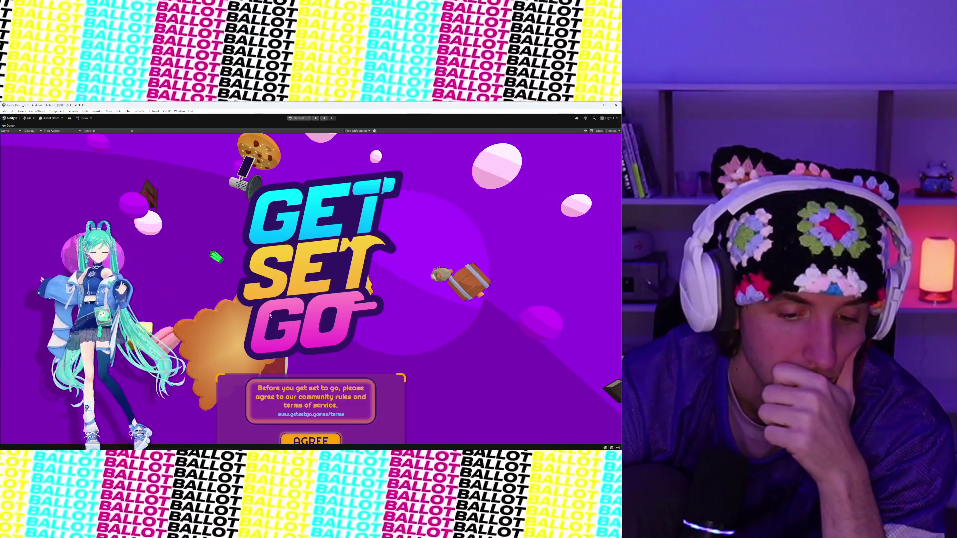
scroll(267, 325, "up", 5)
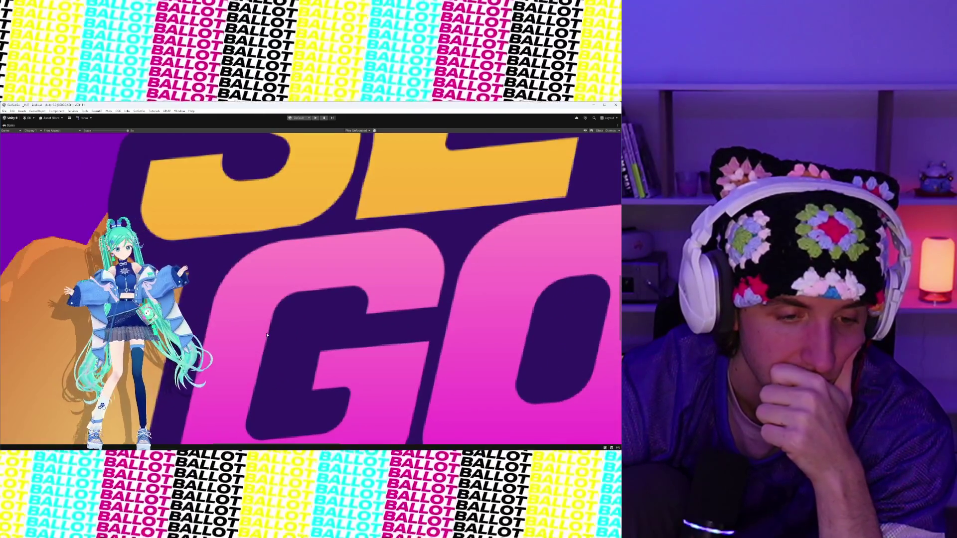
scroll(267, 329, "down", 5)
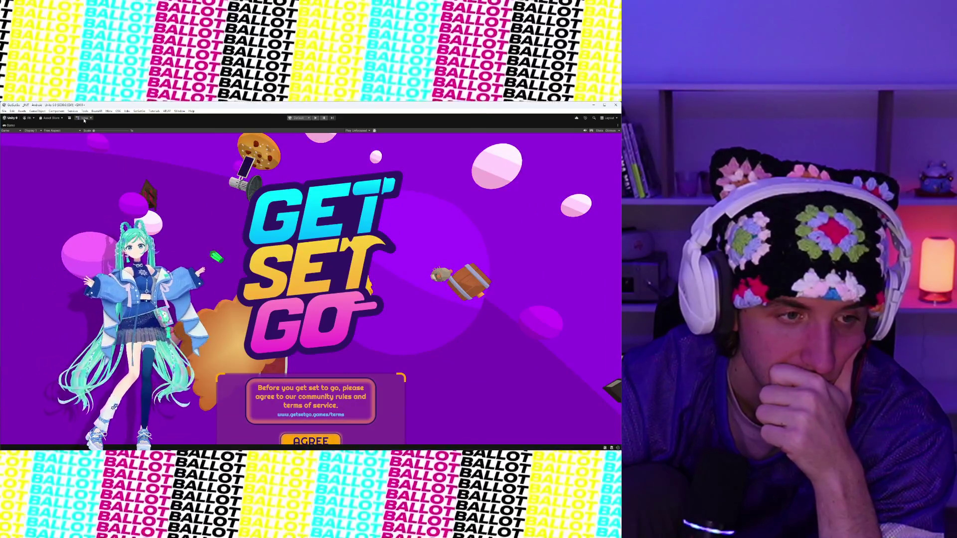
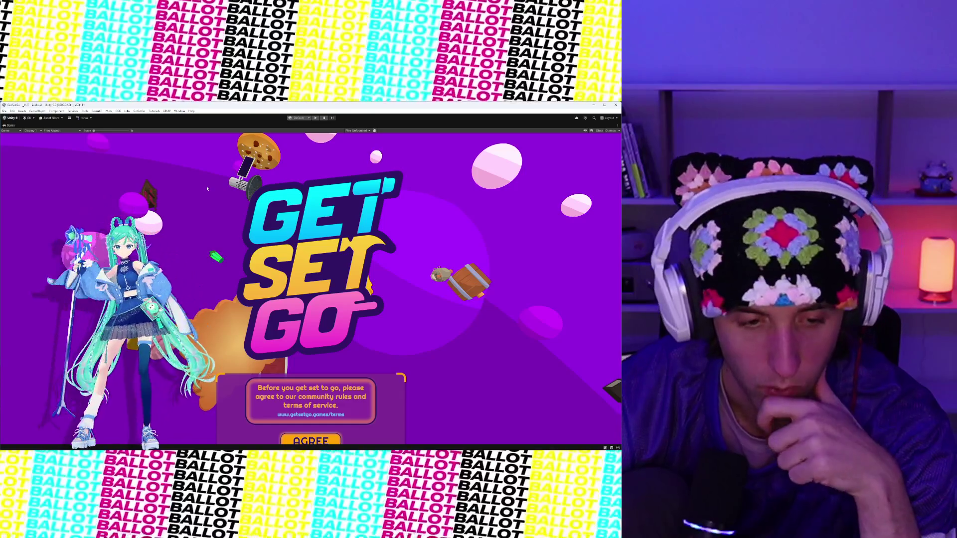
mouse_move(295, 449)
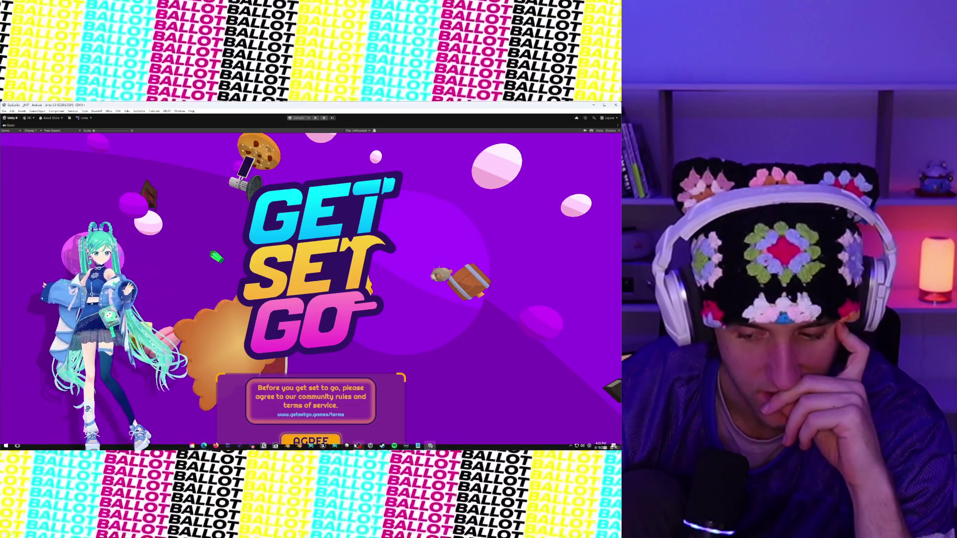
mouse_move(358, 445)
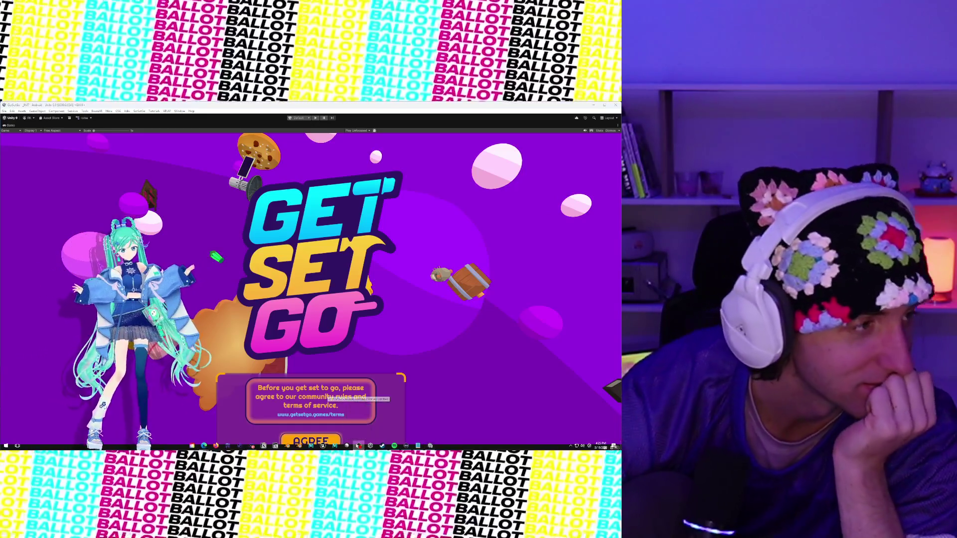